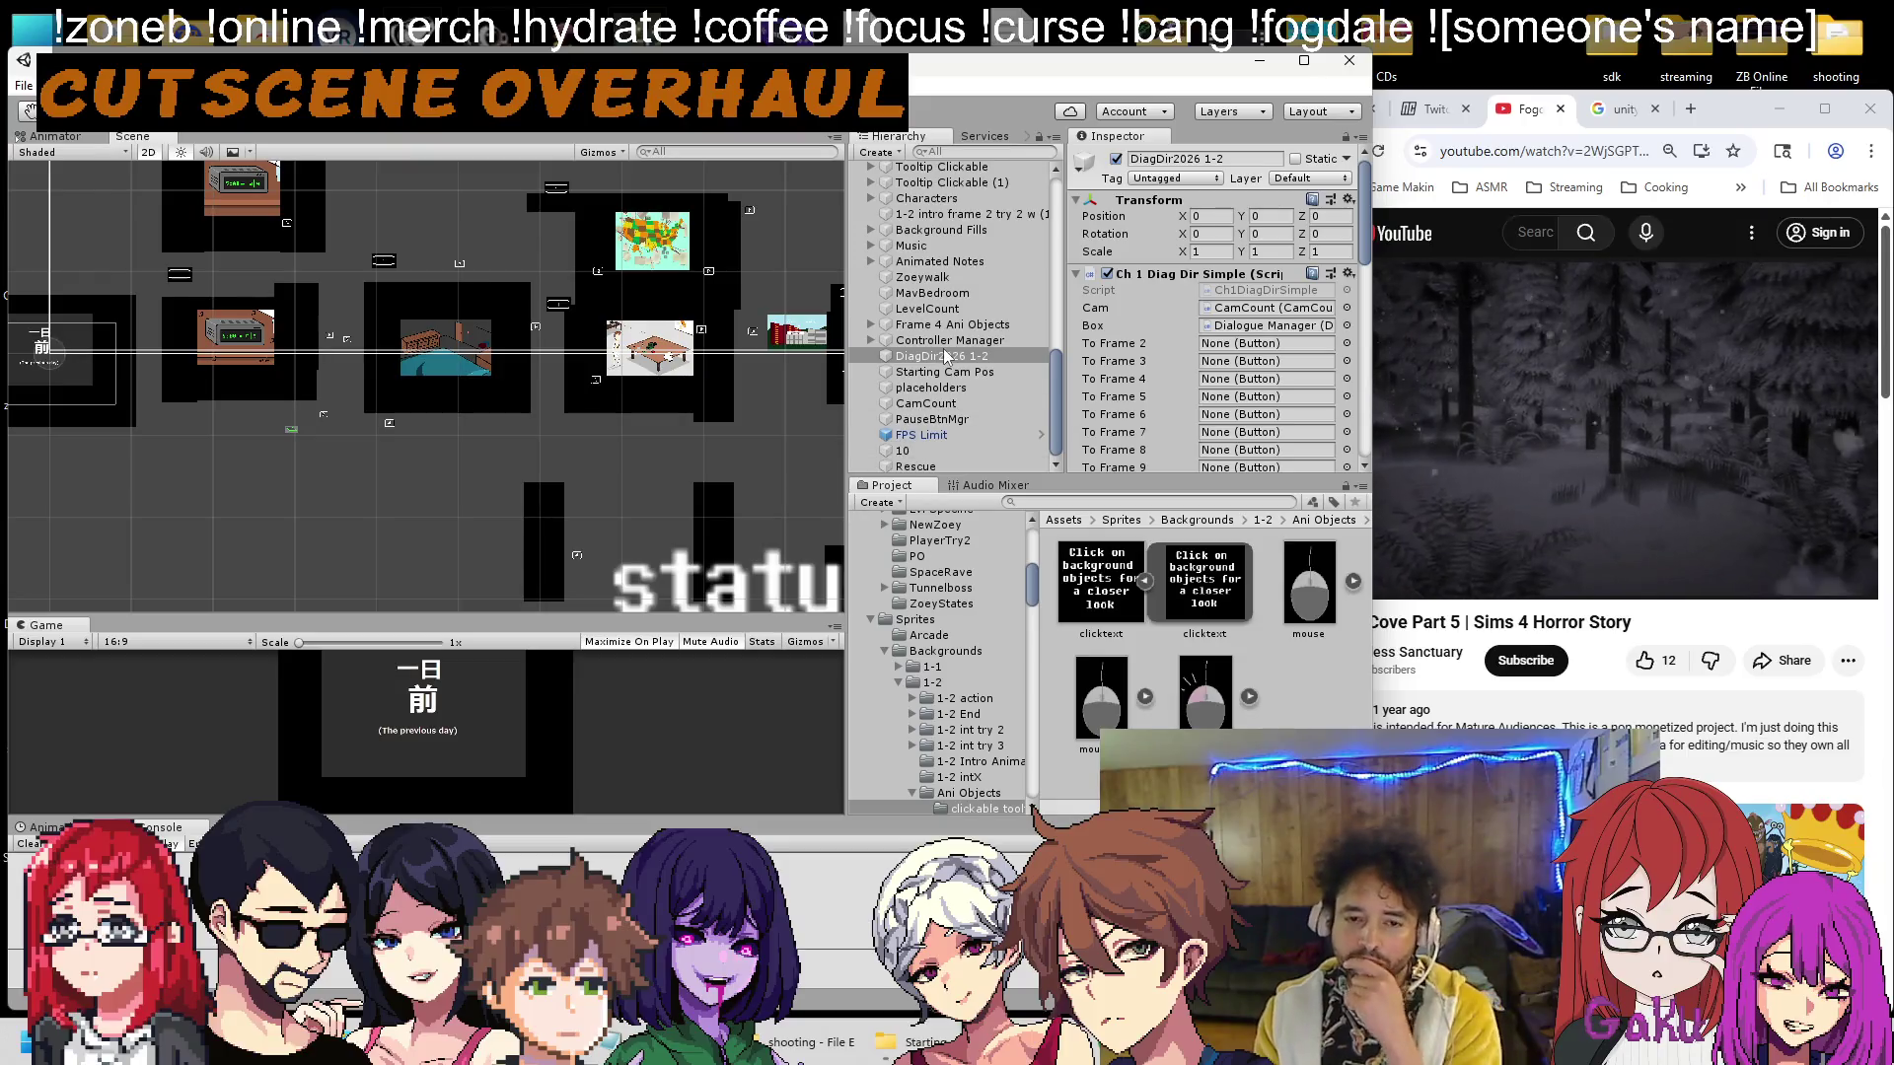
Inspect the Controller Manager's camera-move and Onpos settings and the DiagDir2026 1-2 director.
click(953, 340)
click(947, 356)
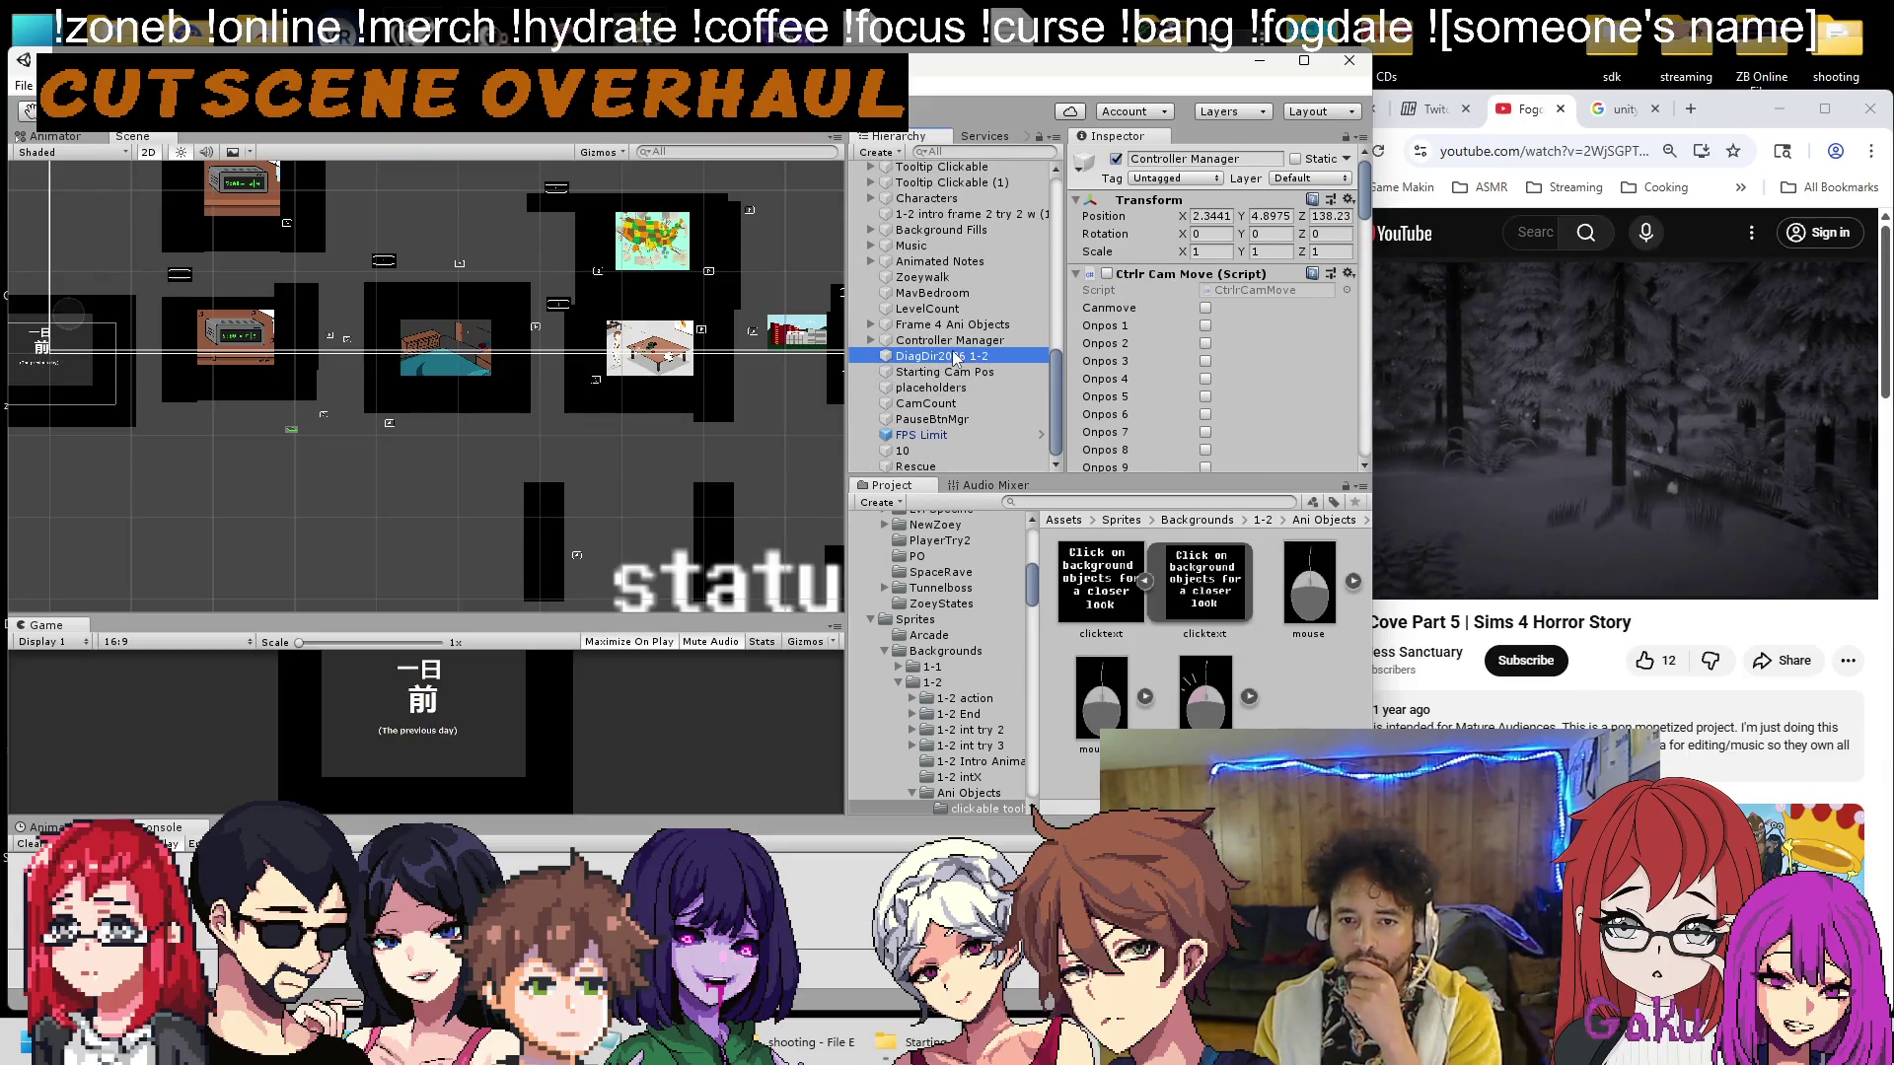
scroll(1117, 332, down, 10)
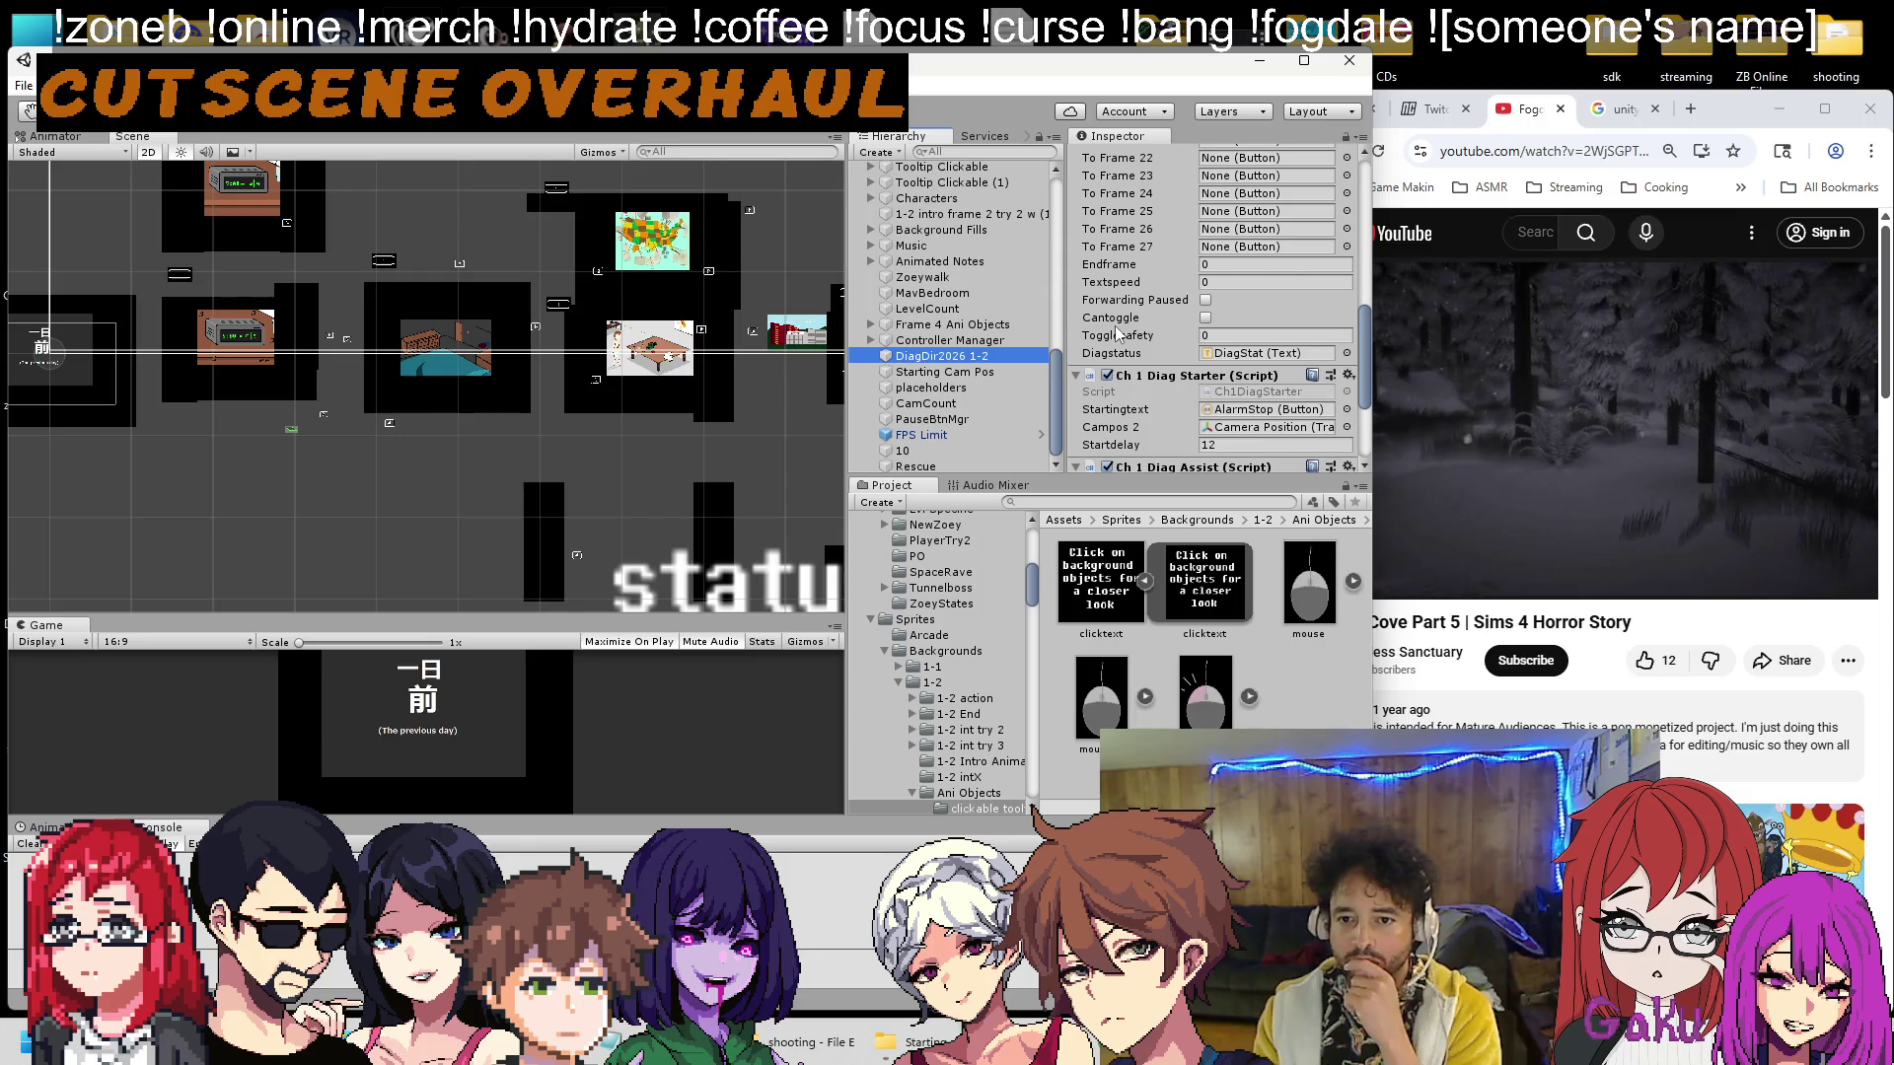
scroll(1118, 332, up, 3)
click(953, 340)
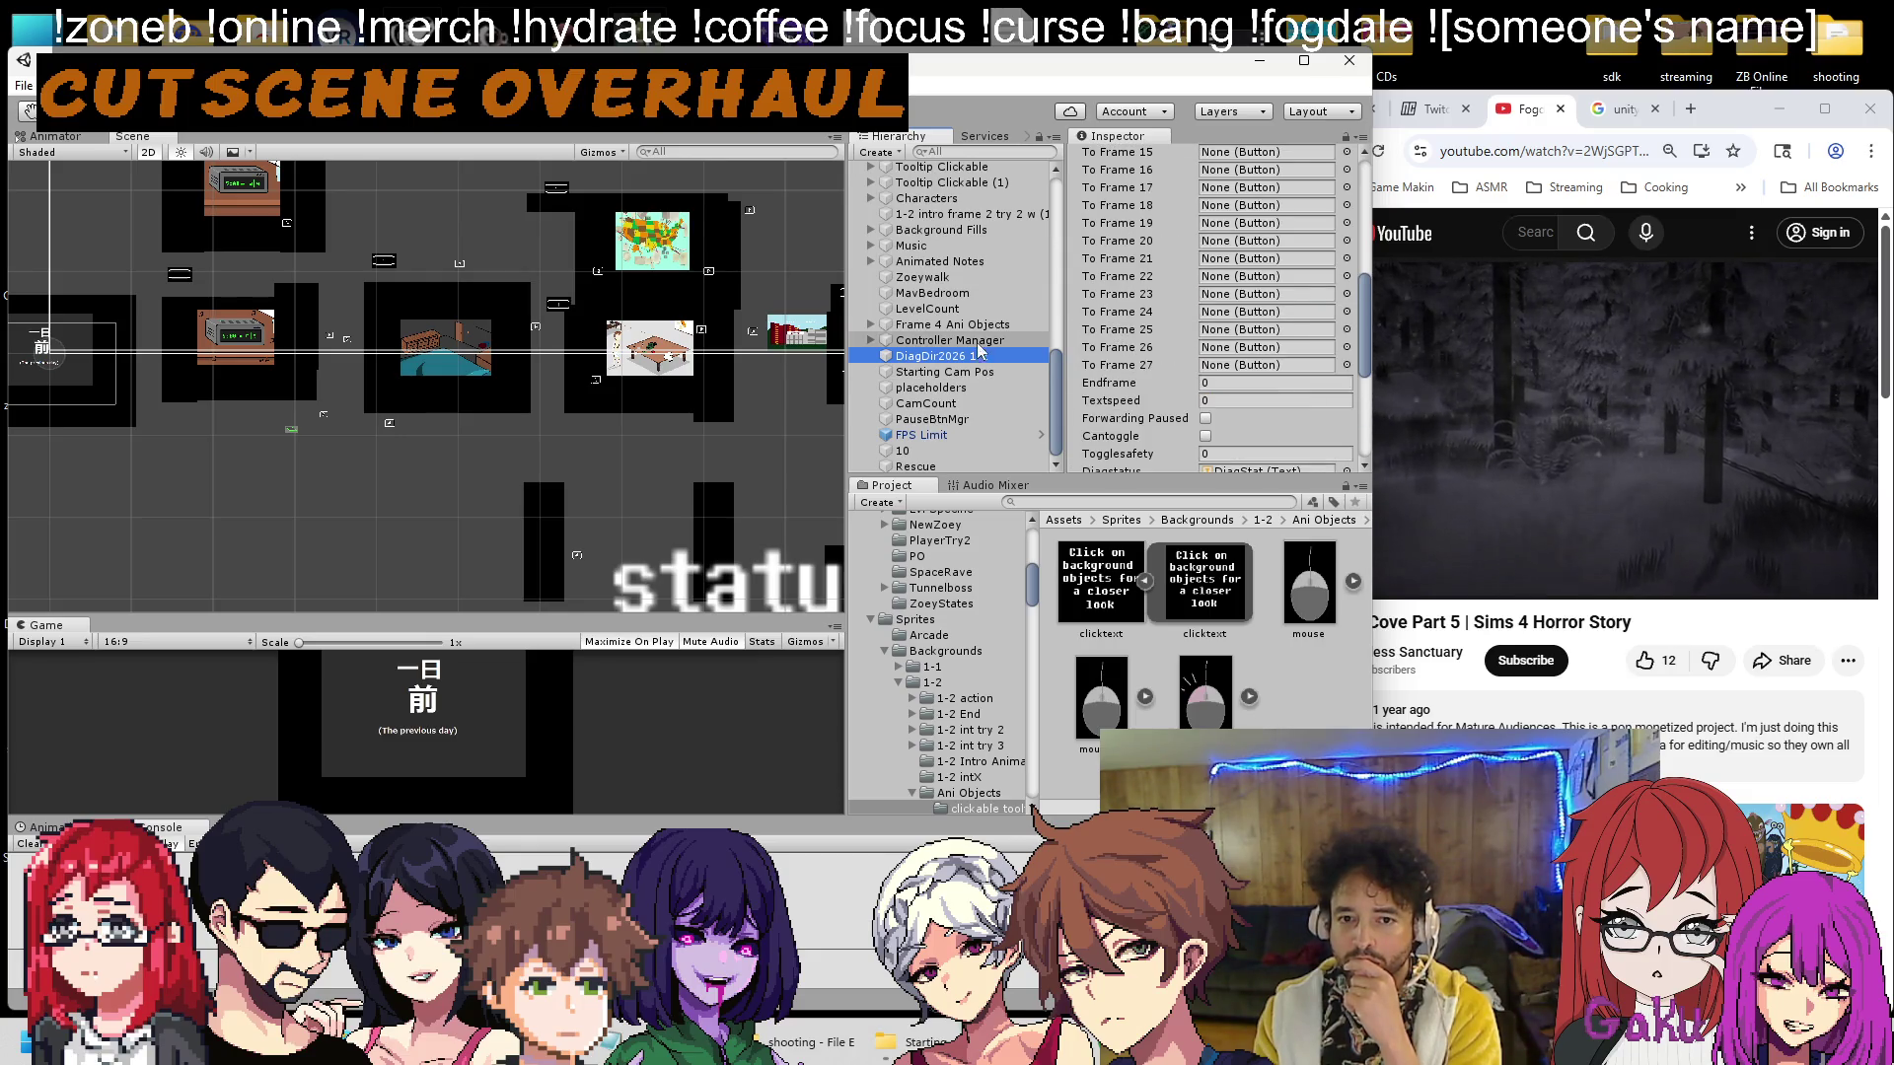
scroll(1160, 329, down, 3)
scroll(1160, 329, up, 10)
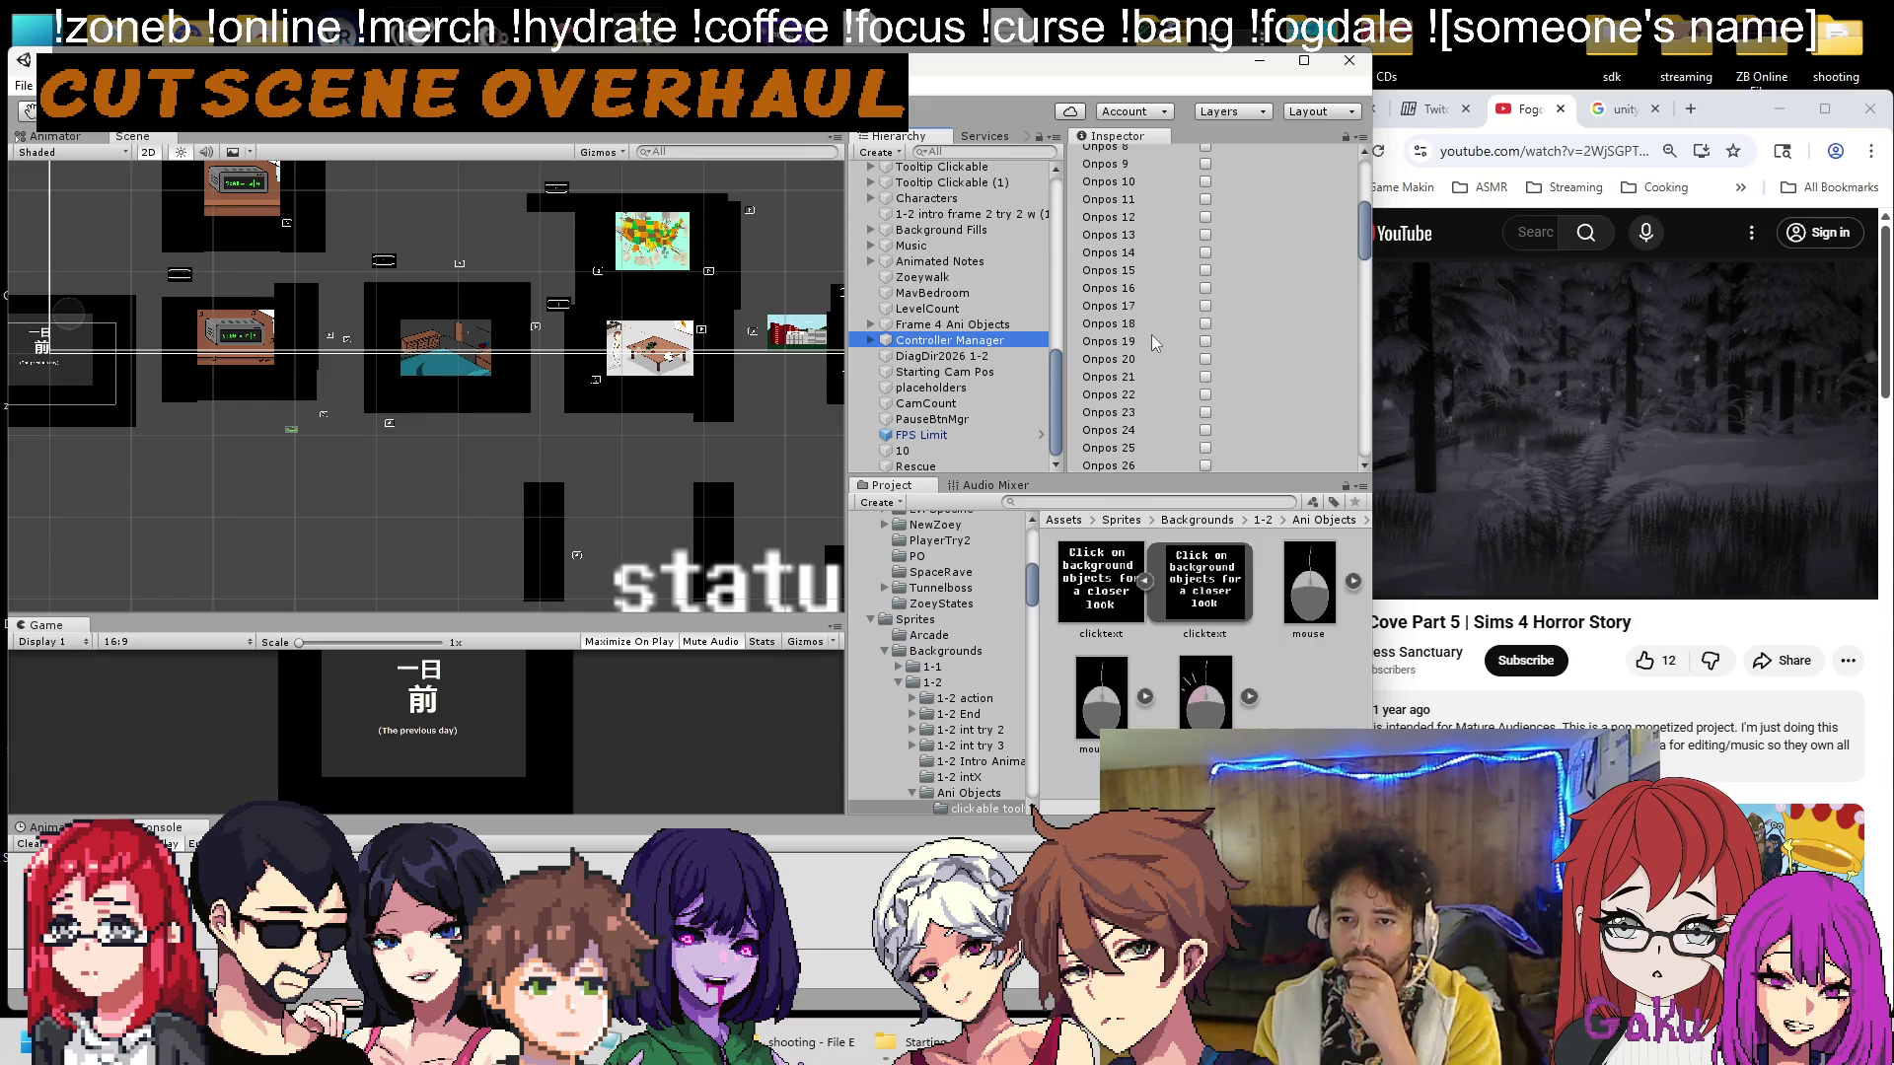
scroll(952, 326, up, 10)
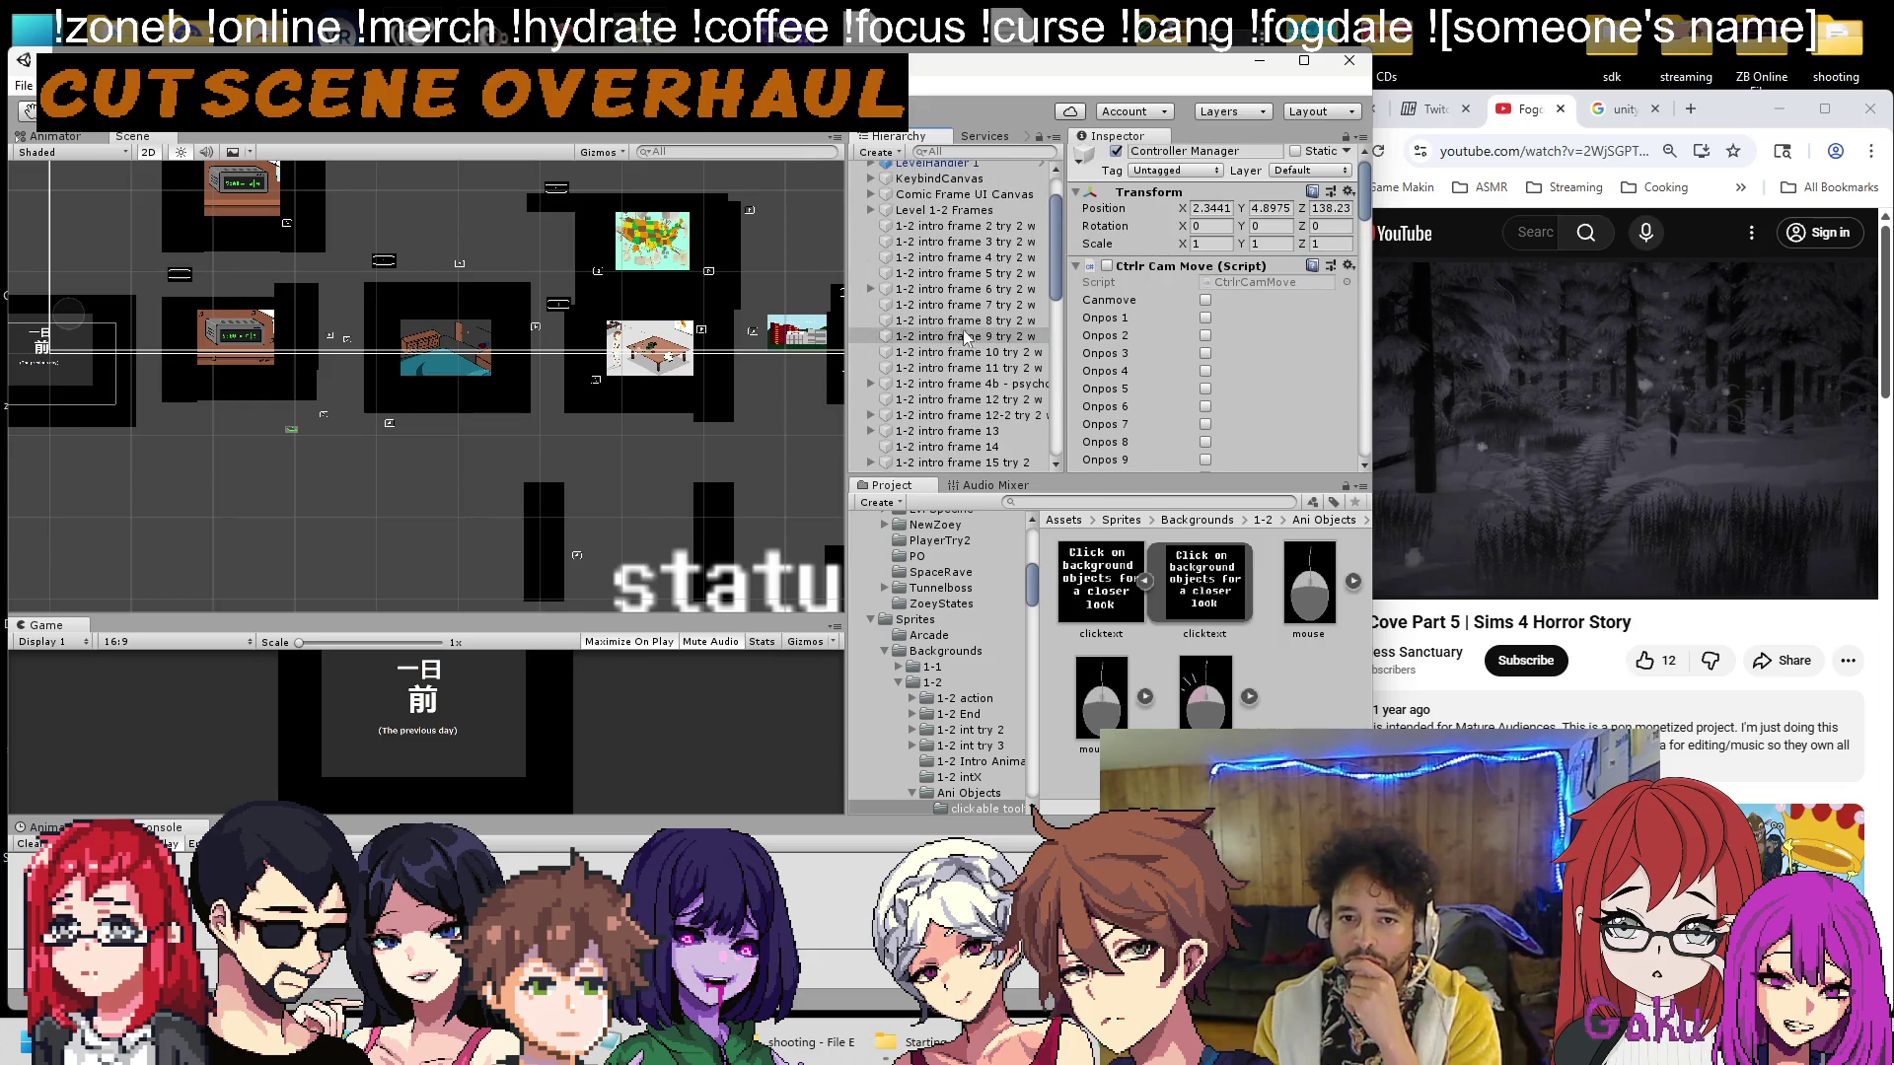
scroll(551, 321, down, 2)
scroll(967, 335, down, 10)
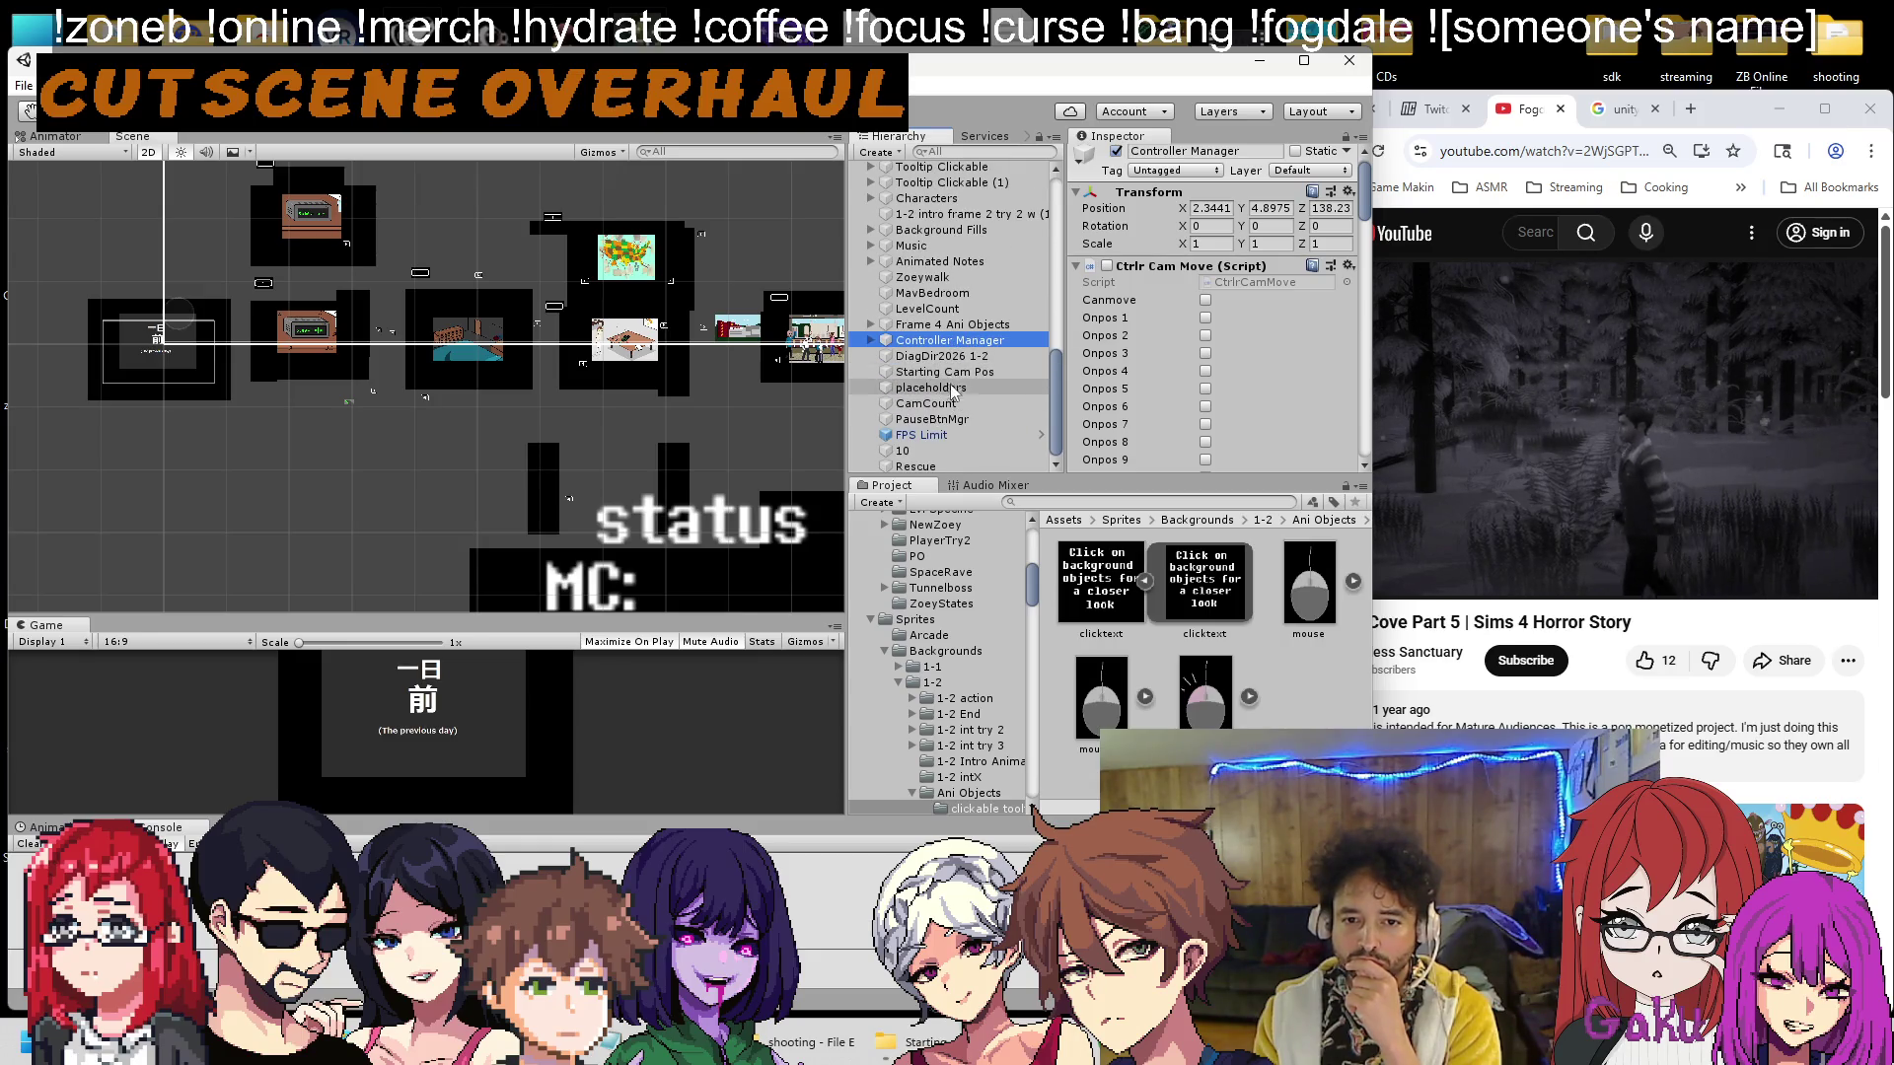
scroll(894, 336, up, 10)
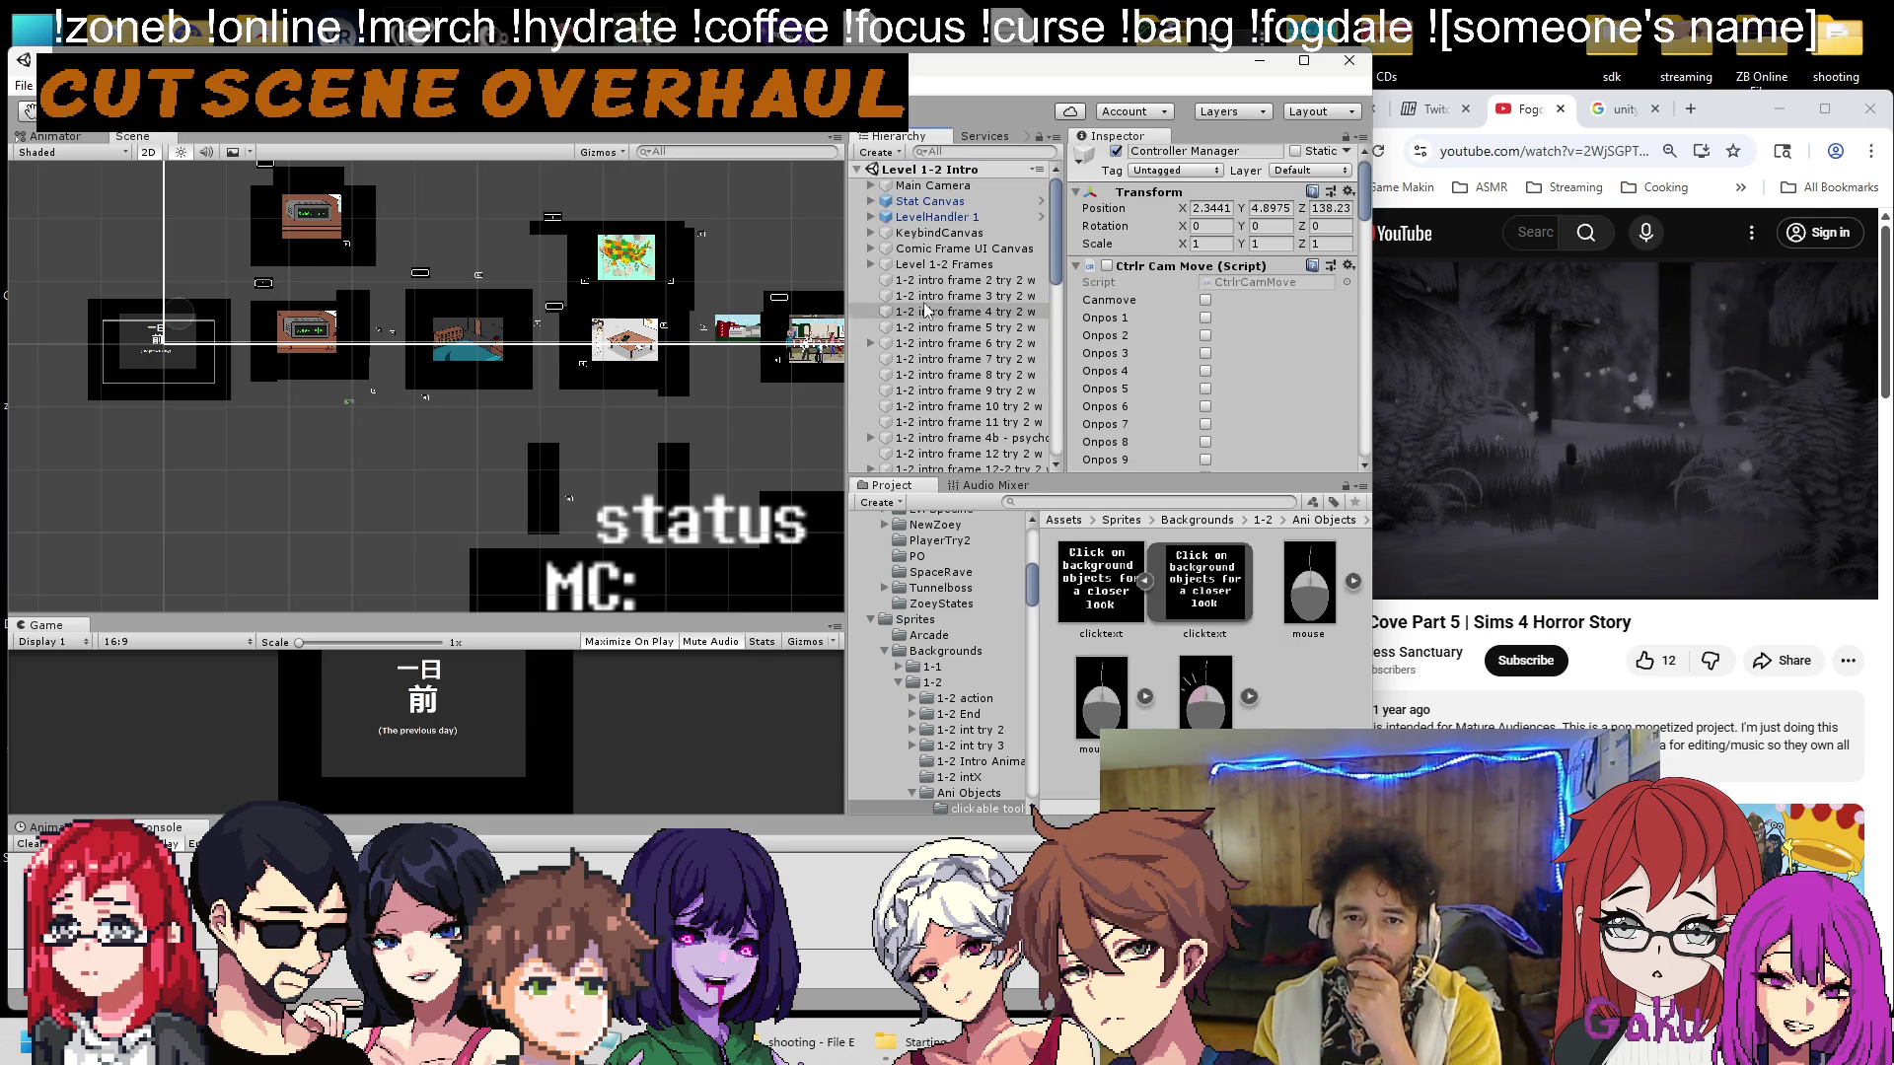
scroll(893, 296, down, 6)
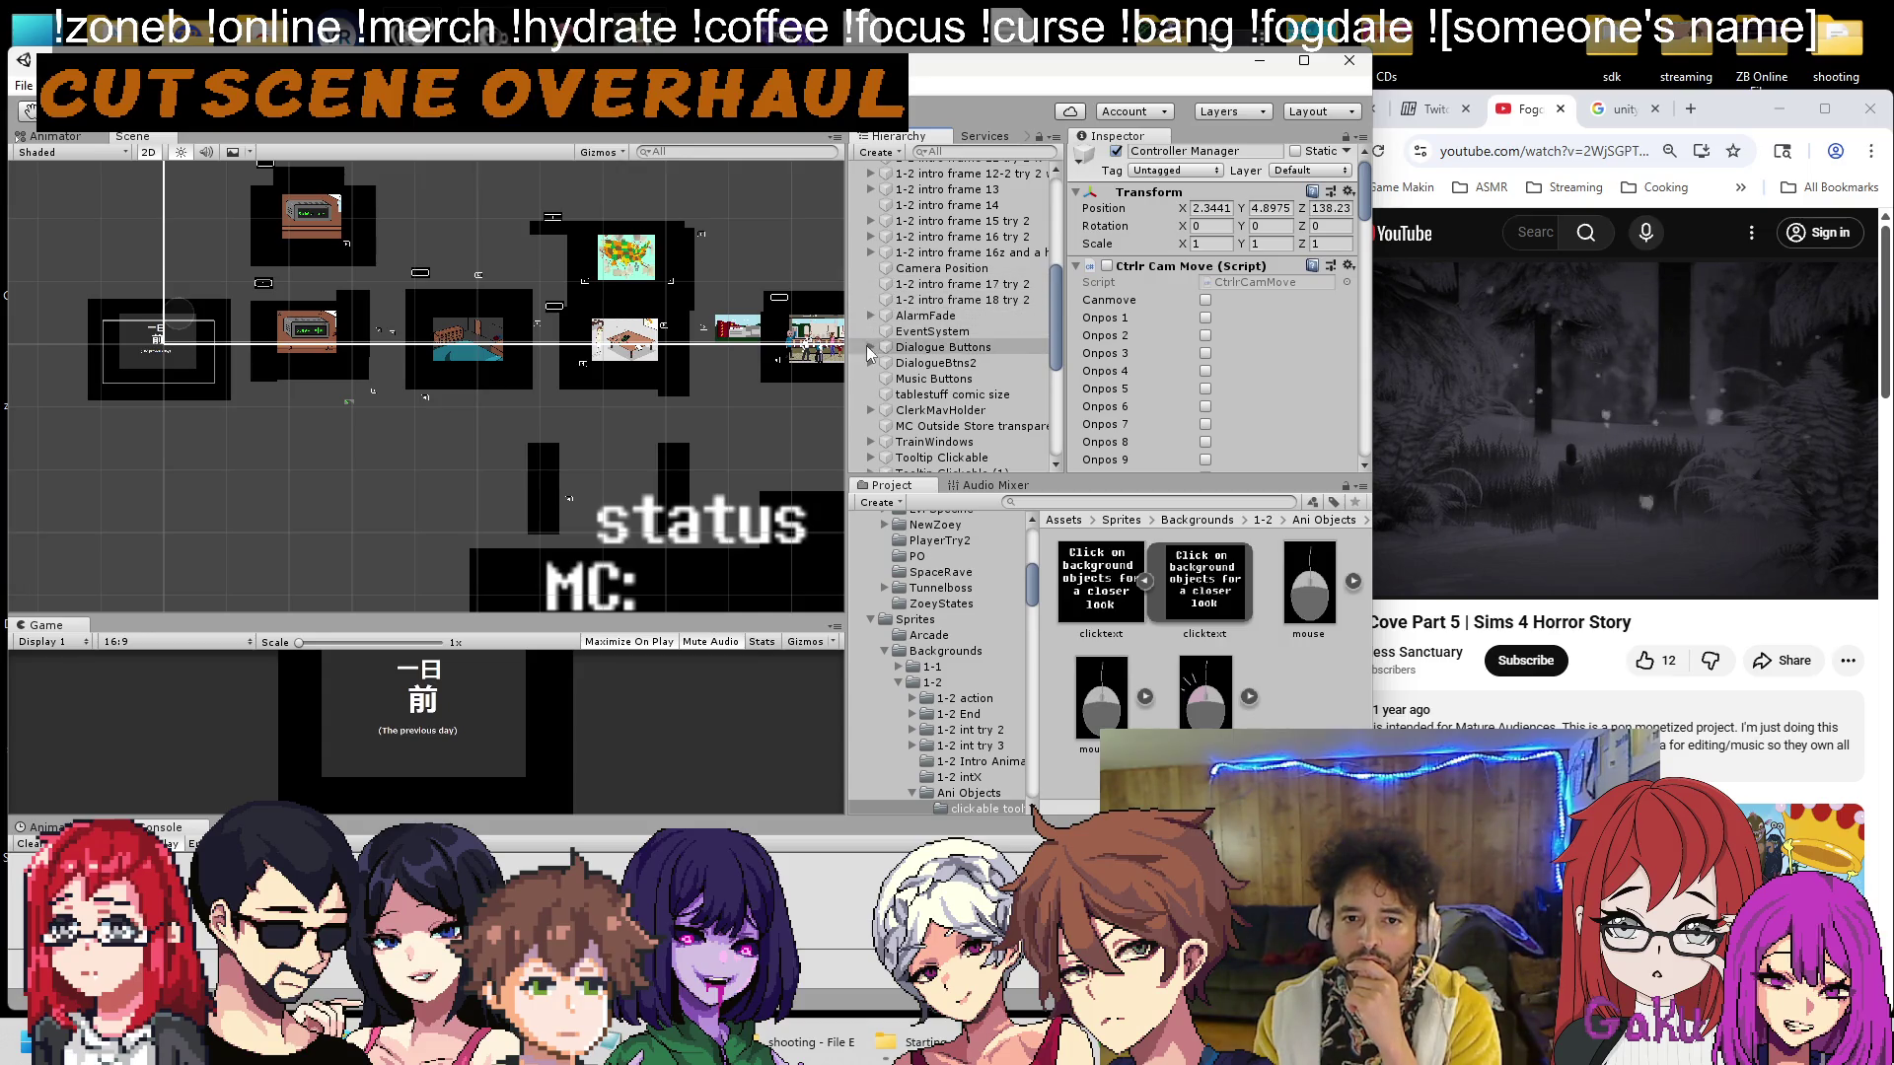
Expand DialogueBtns2 and ping Frame 3 (1) from DiagDir2026 1-2's Diag Assist Button field.
click(872, 363)
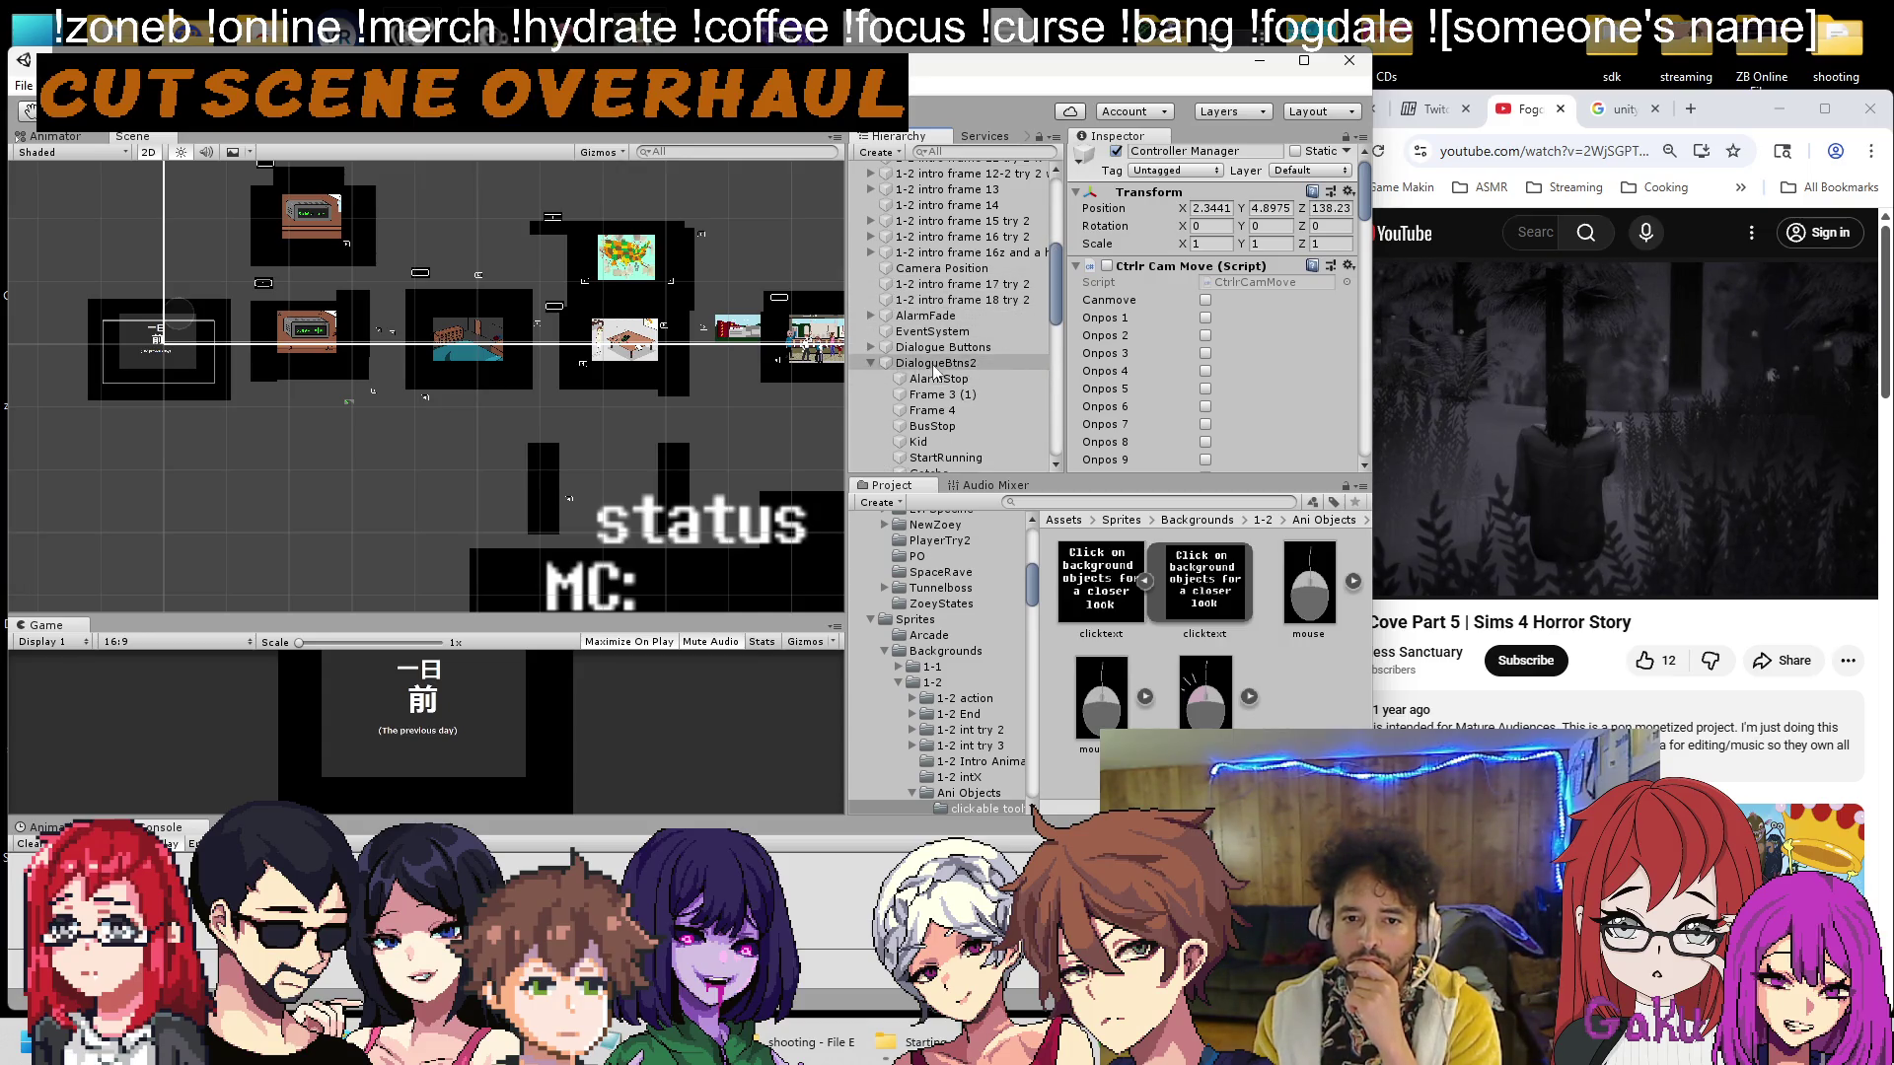
scroll(935, 371, down, 10)
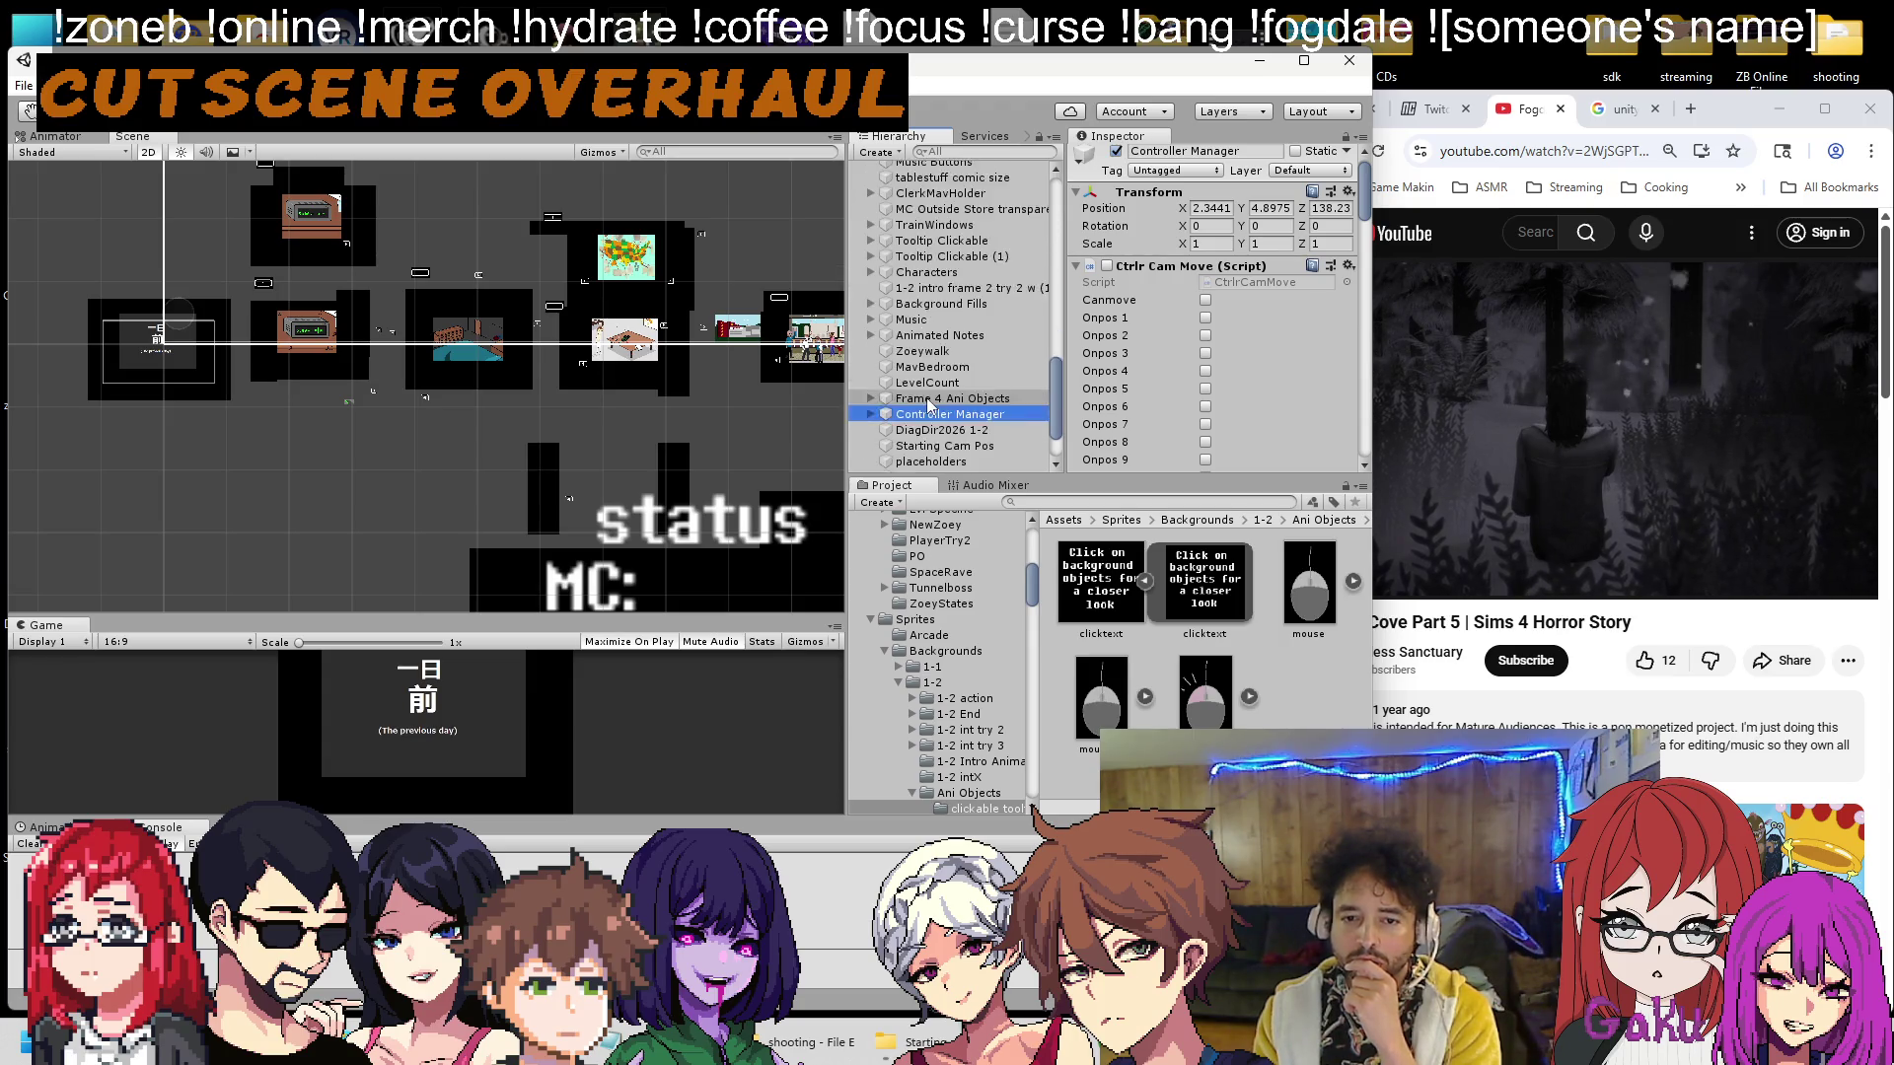
scroll(929, 405, down, 3)
click(932, 356)
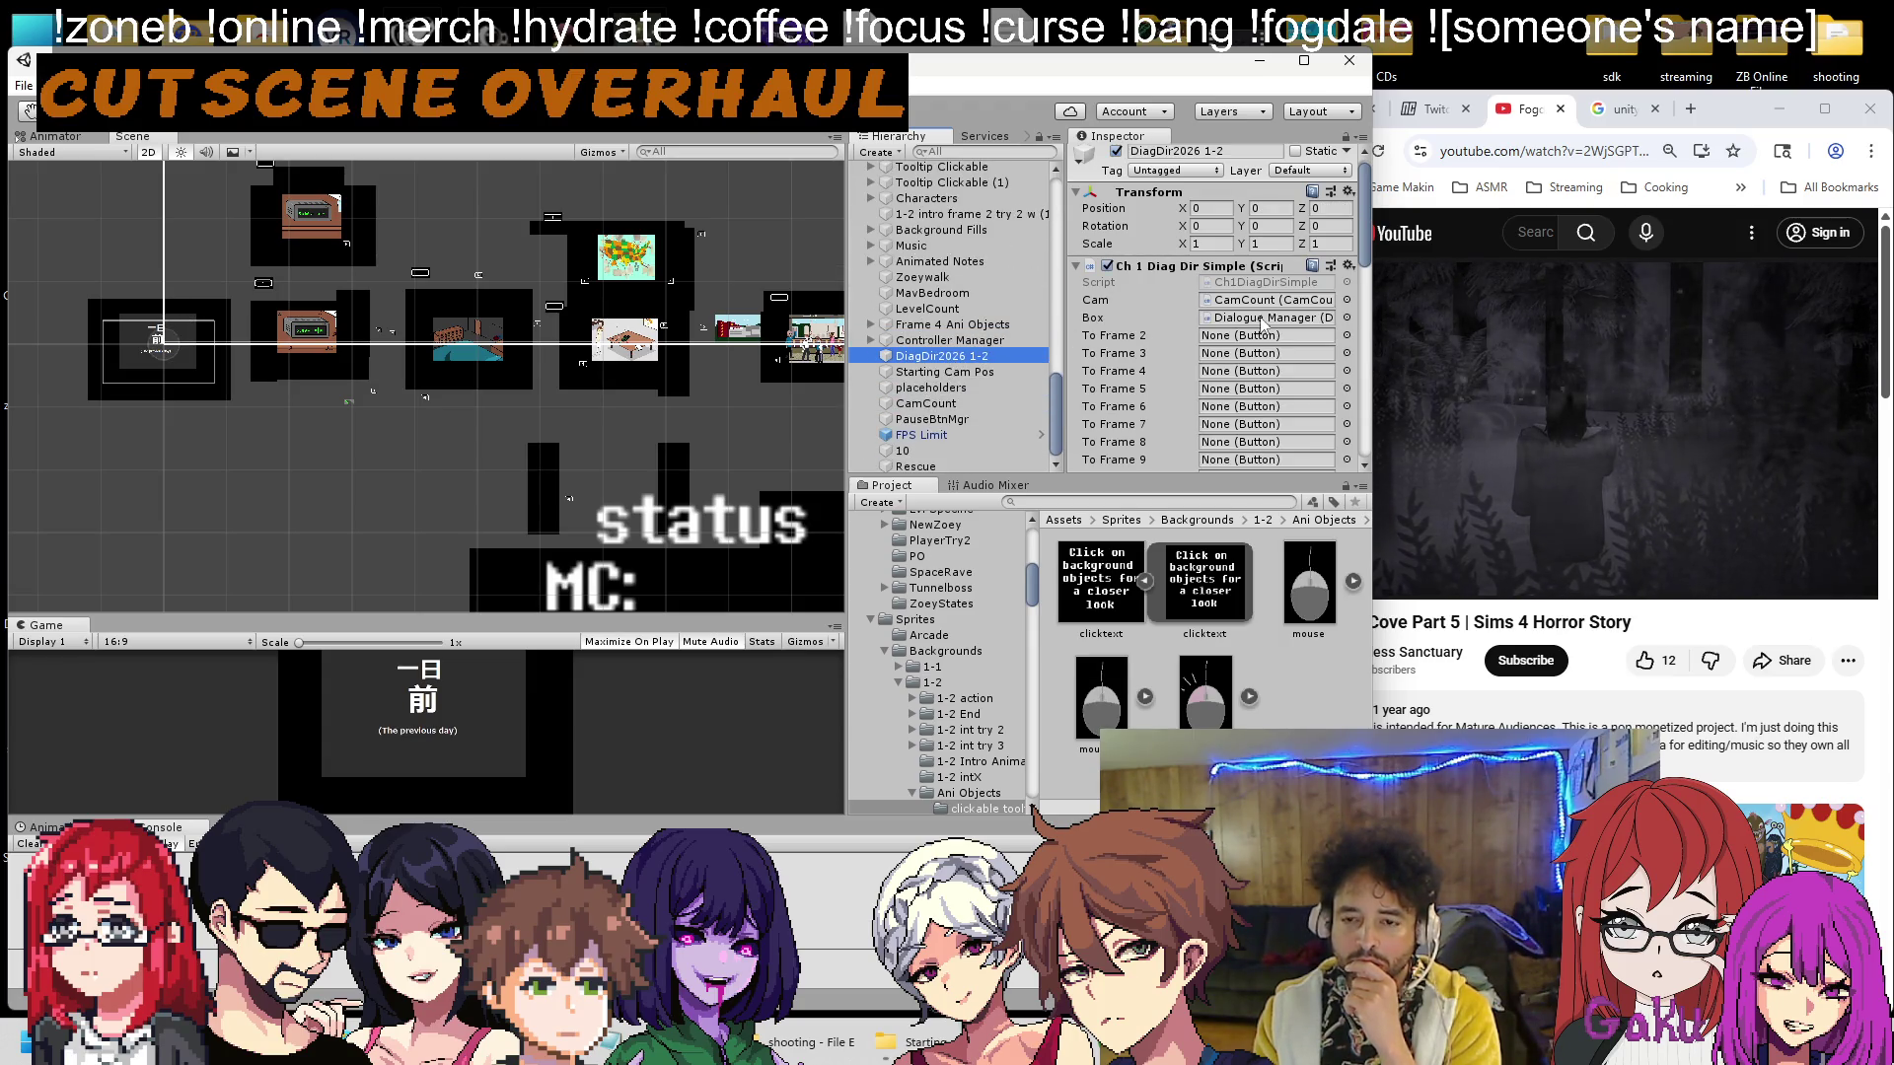
scroll(1263, 322, down, 10)
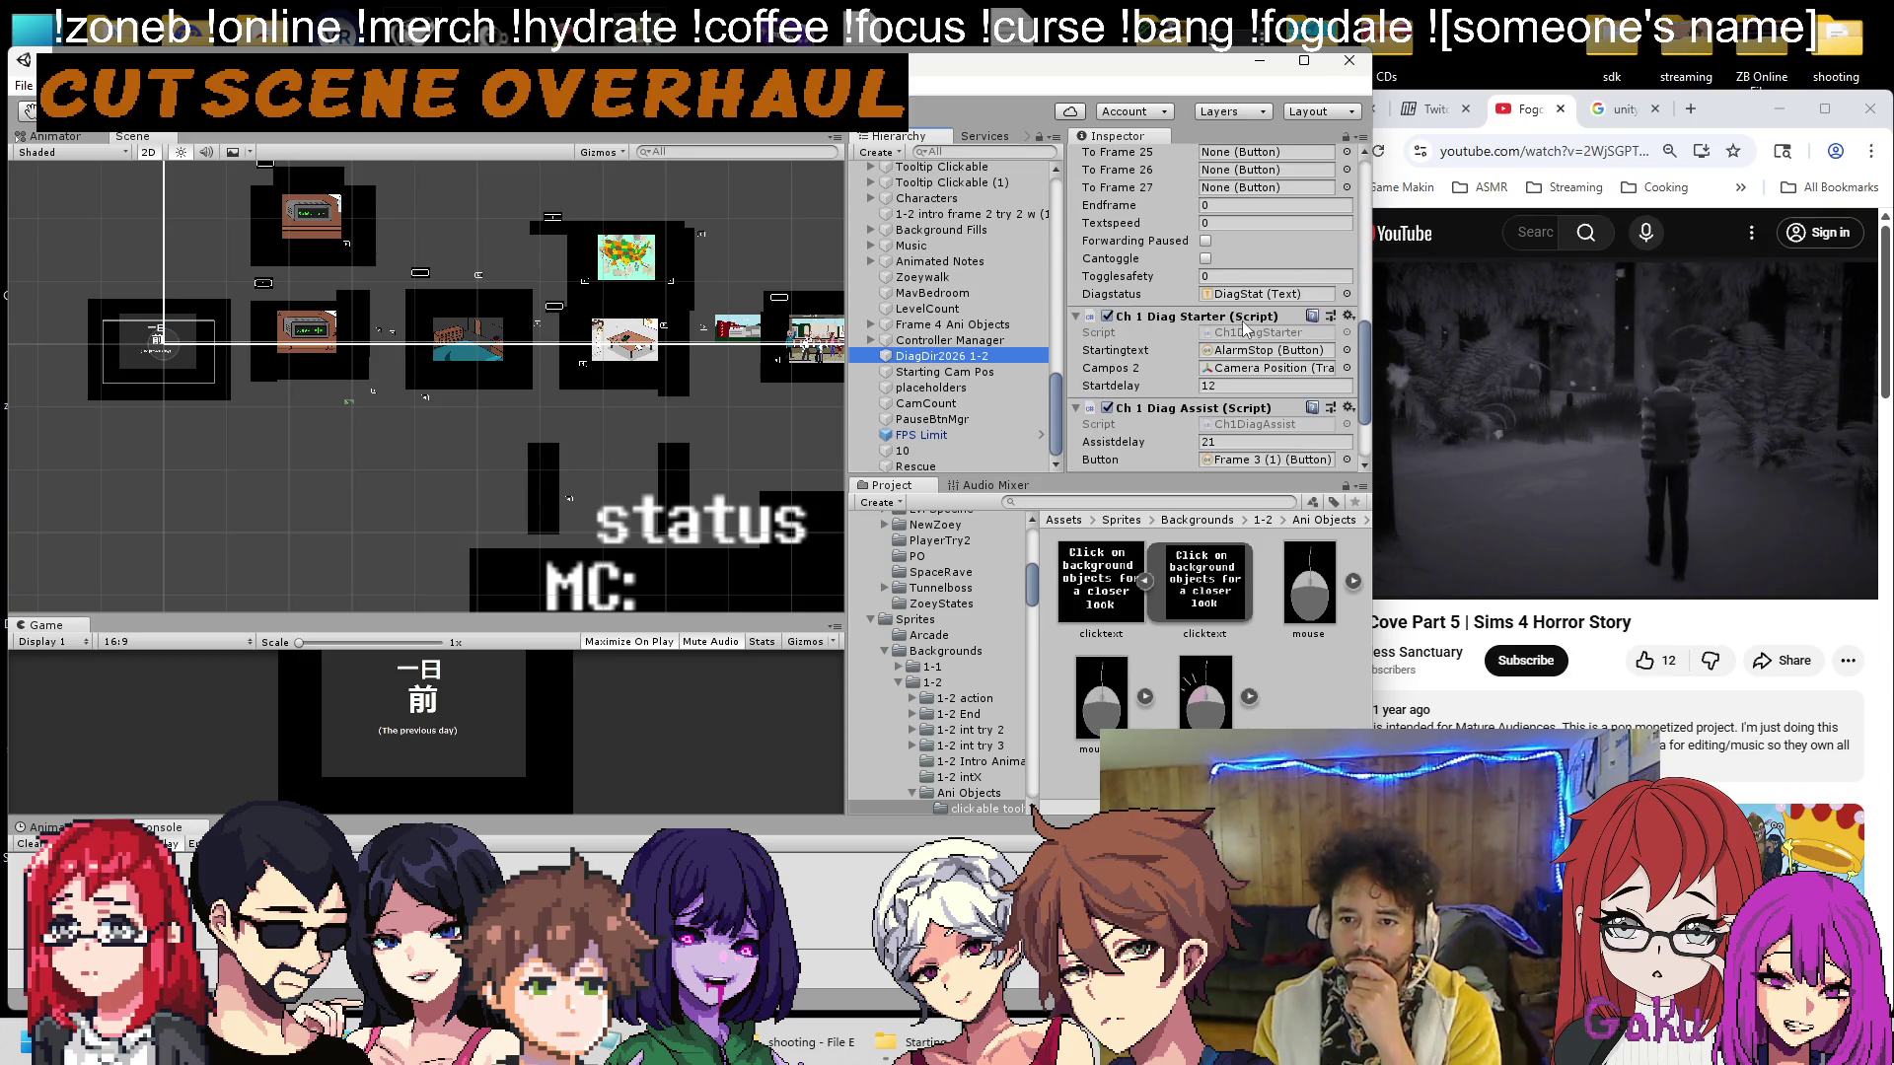
scroll(1239, 376, down, 3)
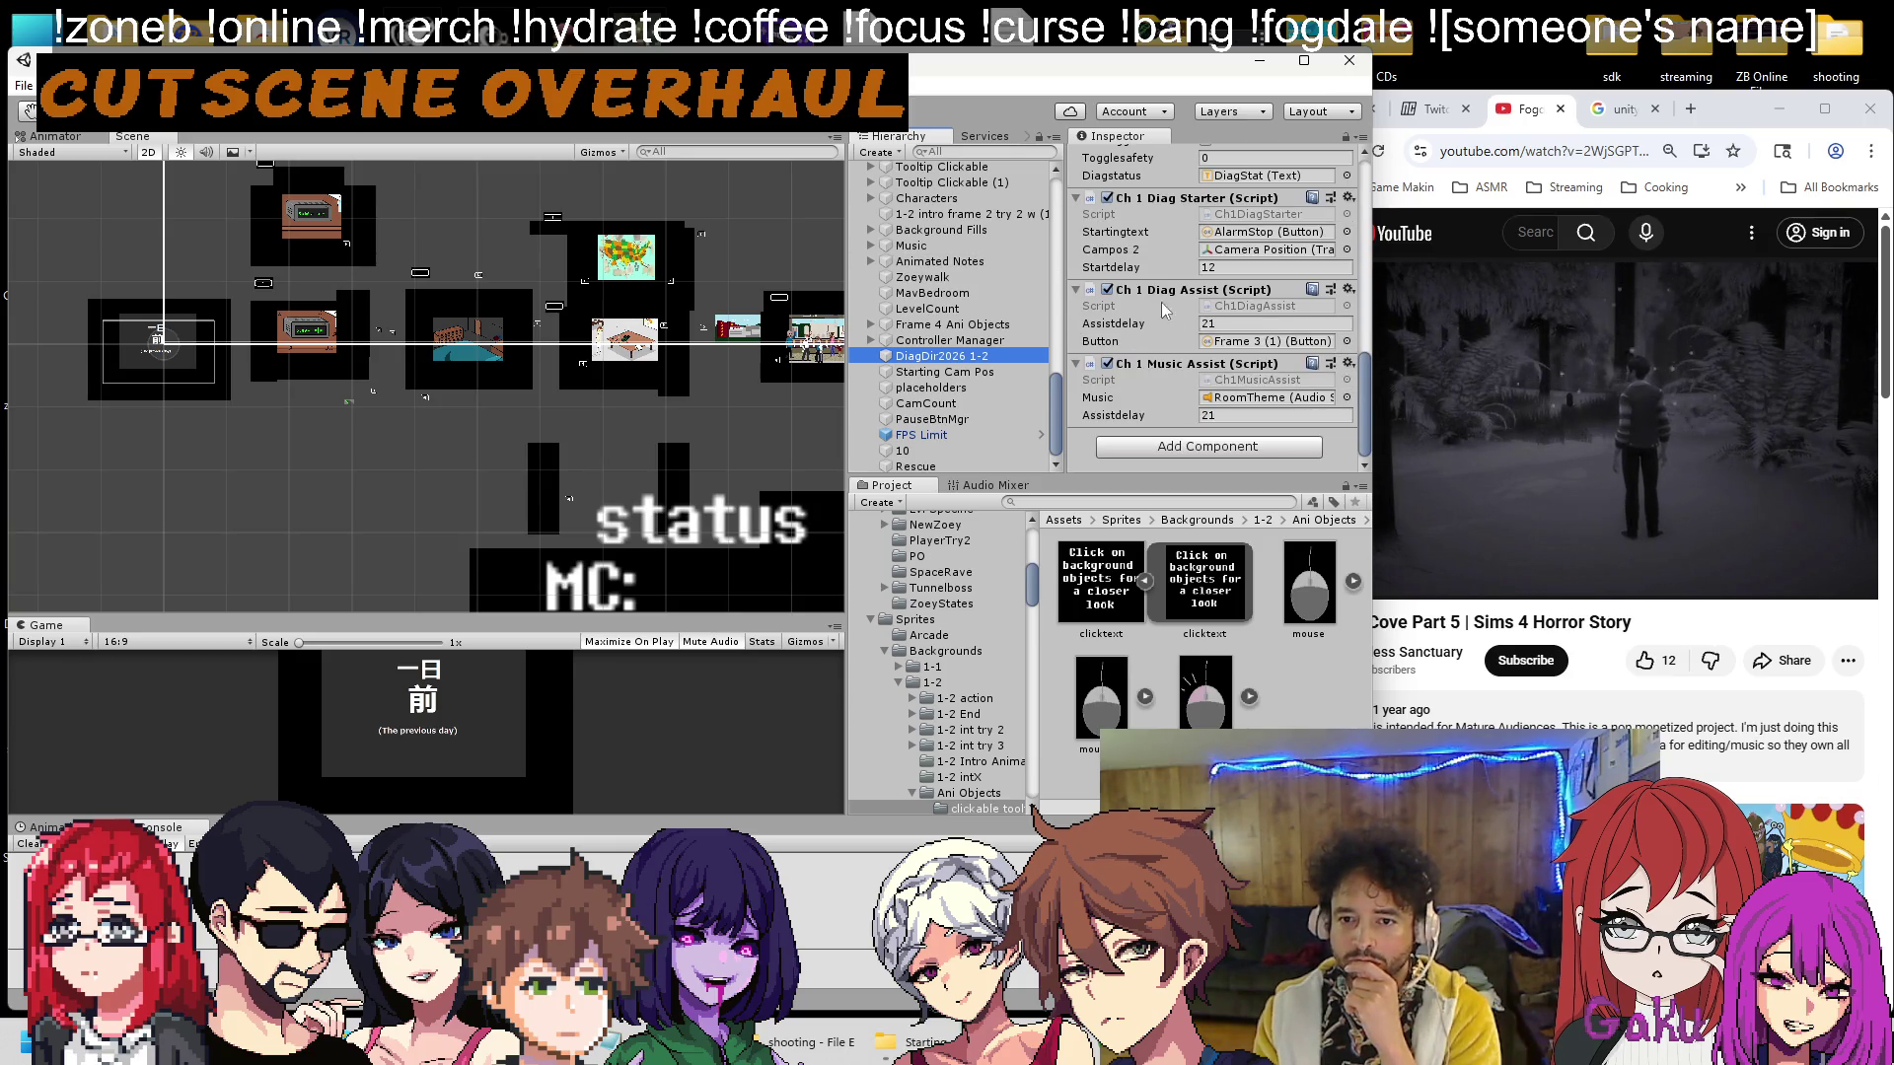
click(1232, 341)
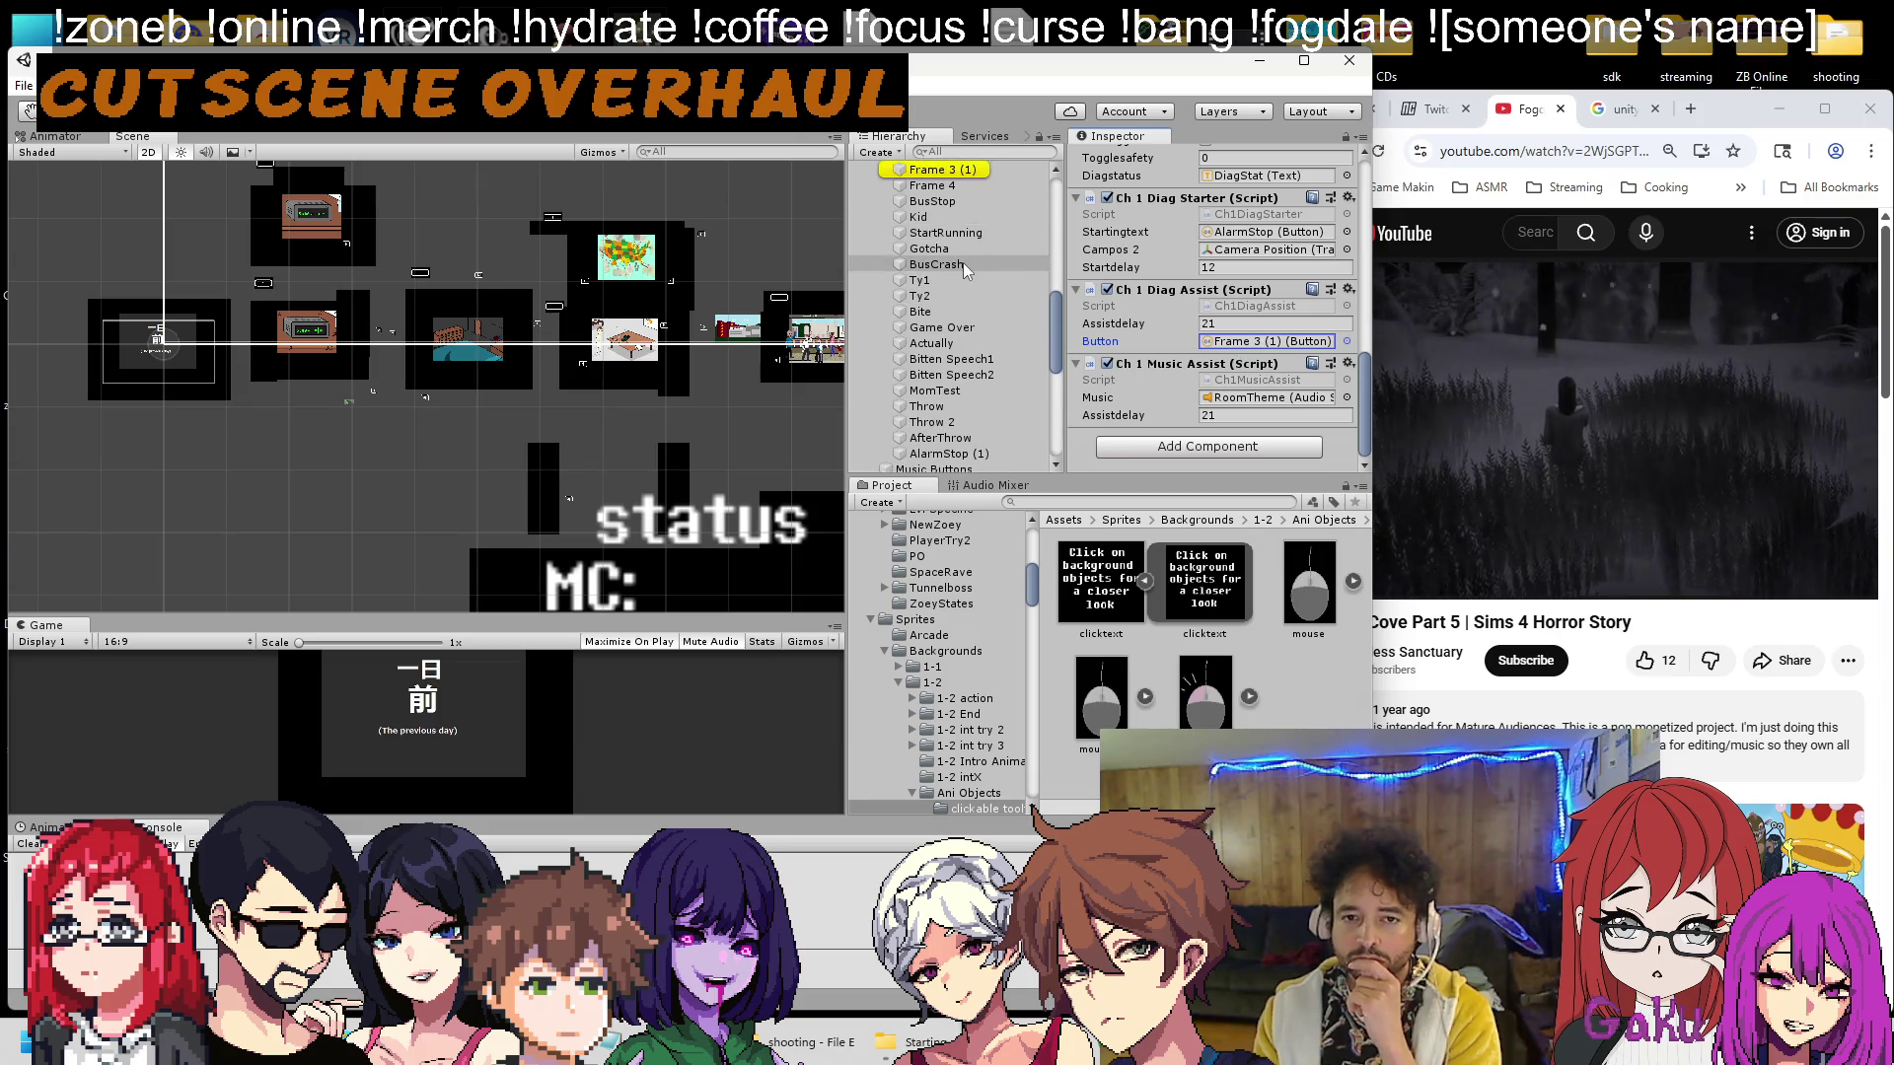
scroll(967, 276, down, 3)
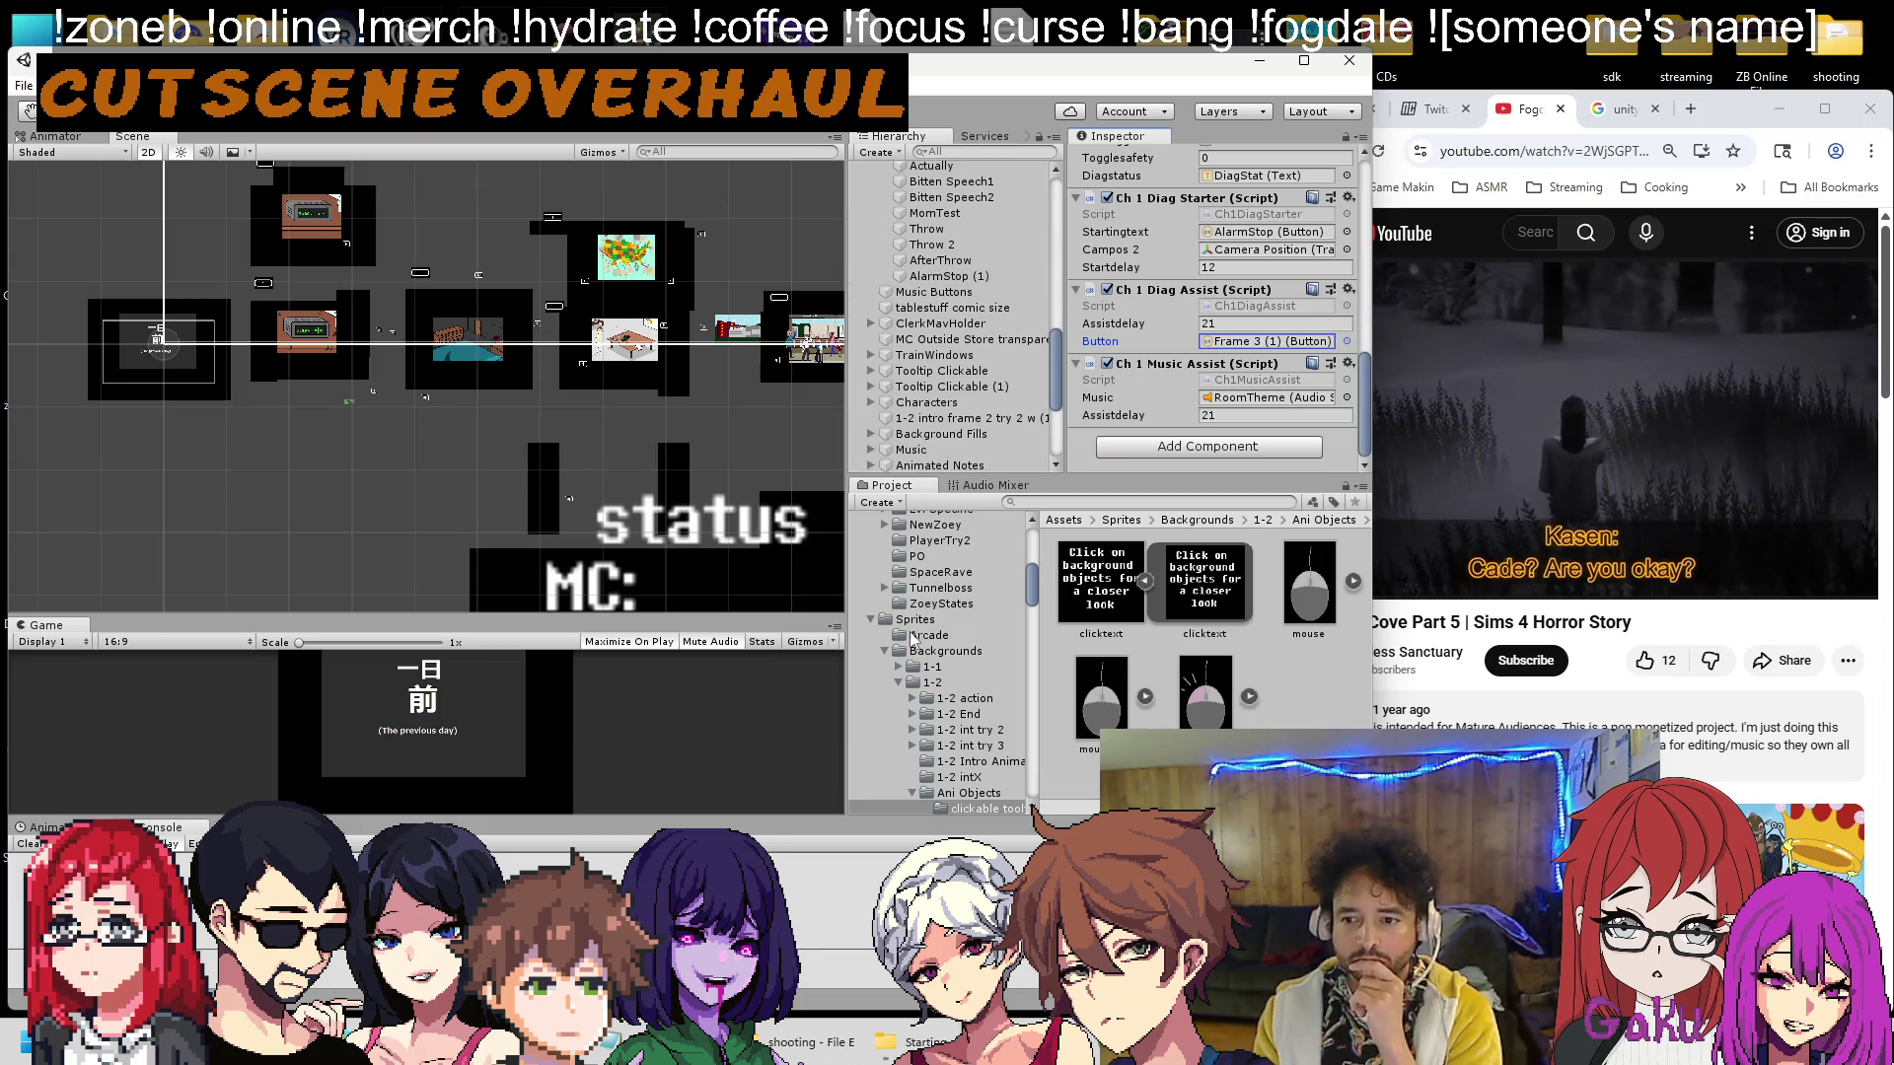
Review Ch1DiagDirSimple.cs, then assign the Frame 4 button to DiagDir2026 1-2's To Frame 4 slot.
key(alt+Tab)
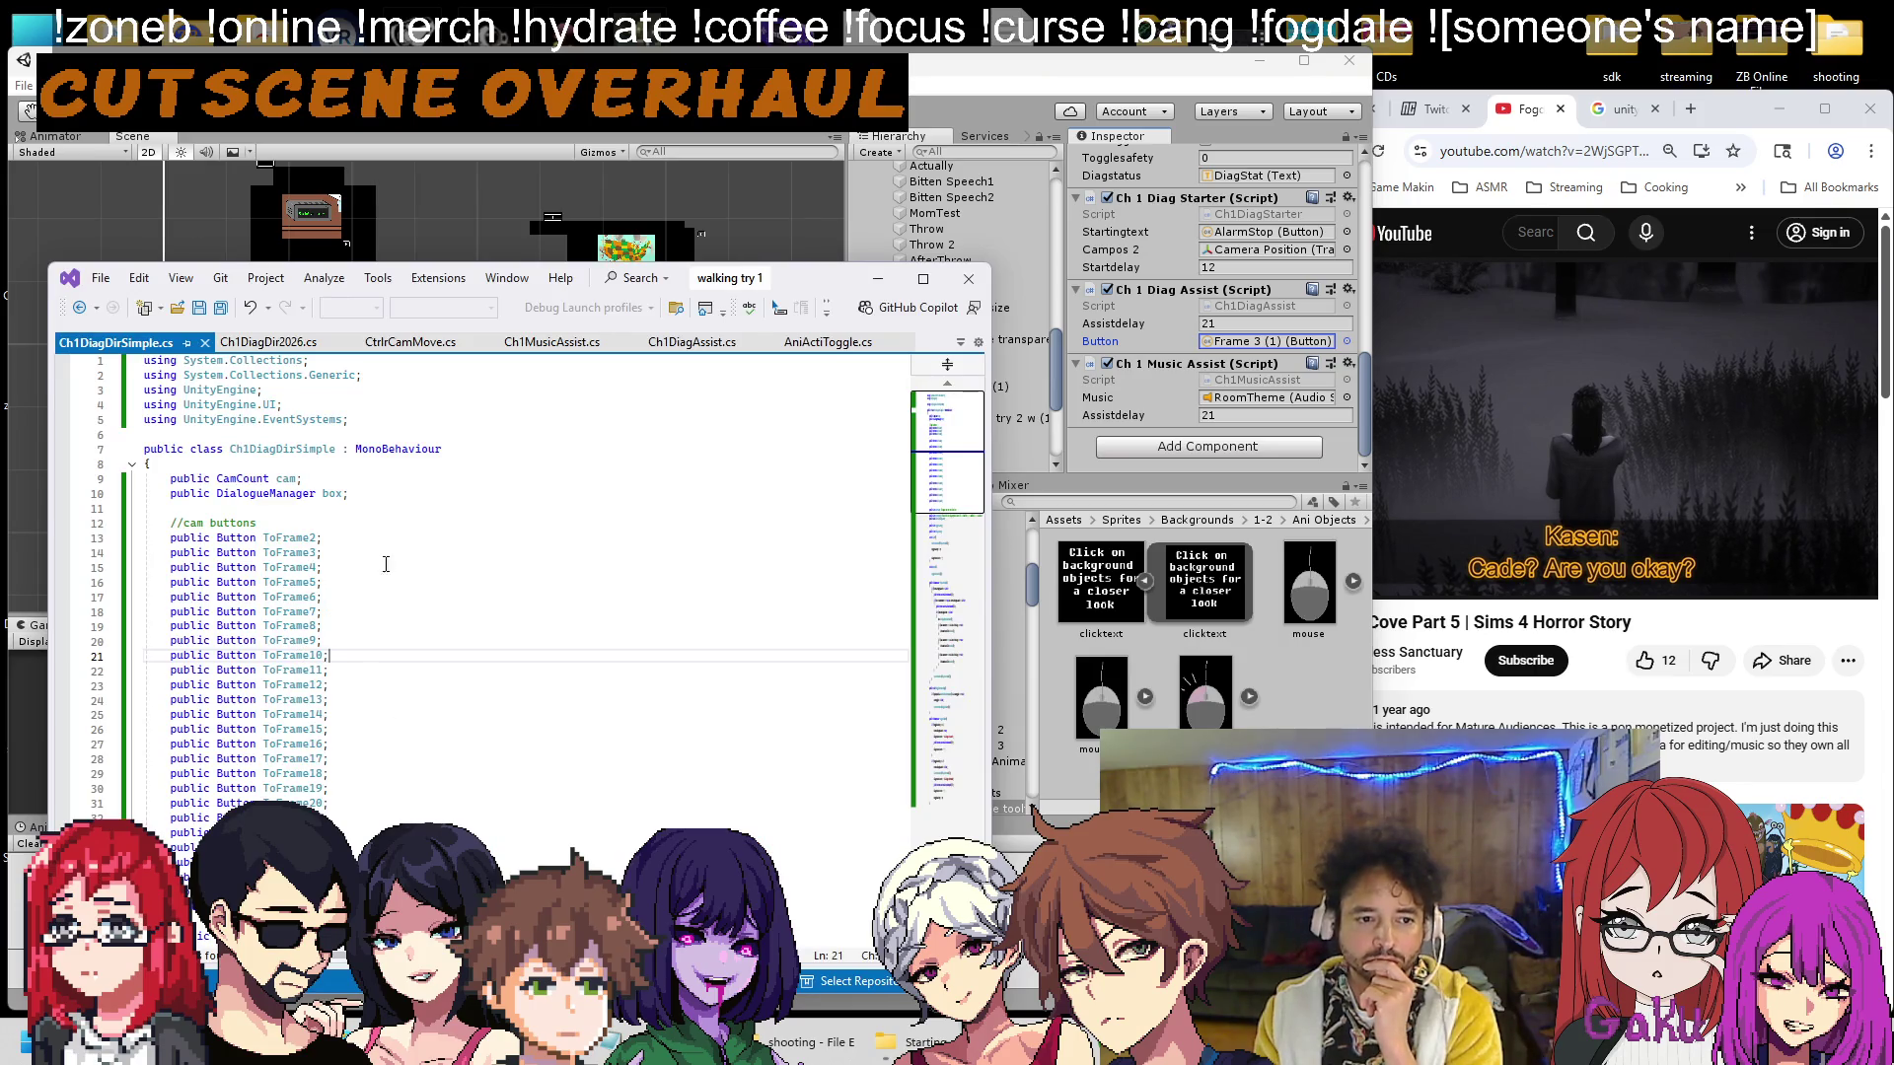
click(943, 125)
scroll(1131, 382, up, 5)
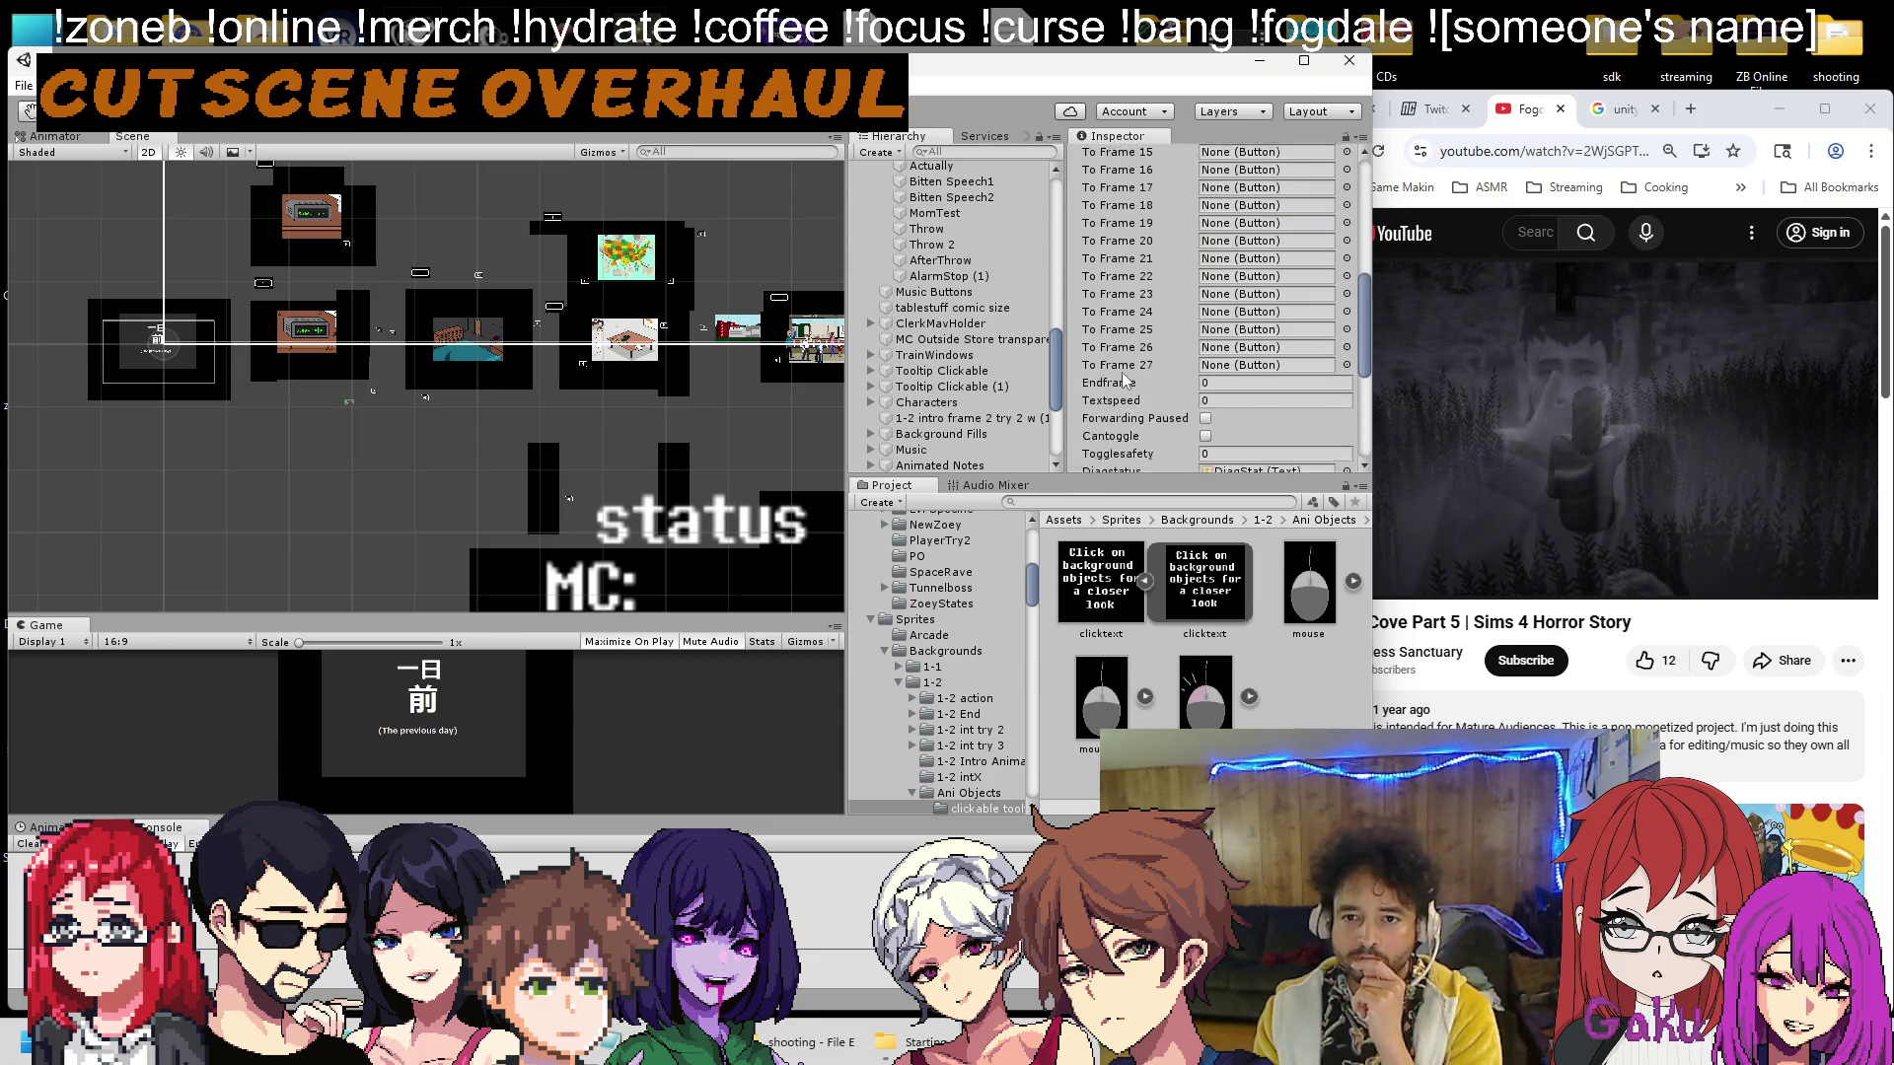
scroll(1131, 380, down, 2)
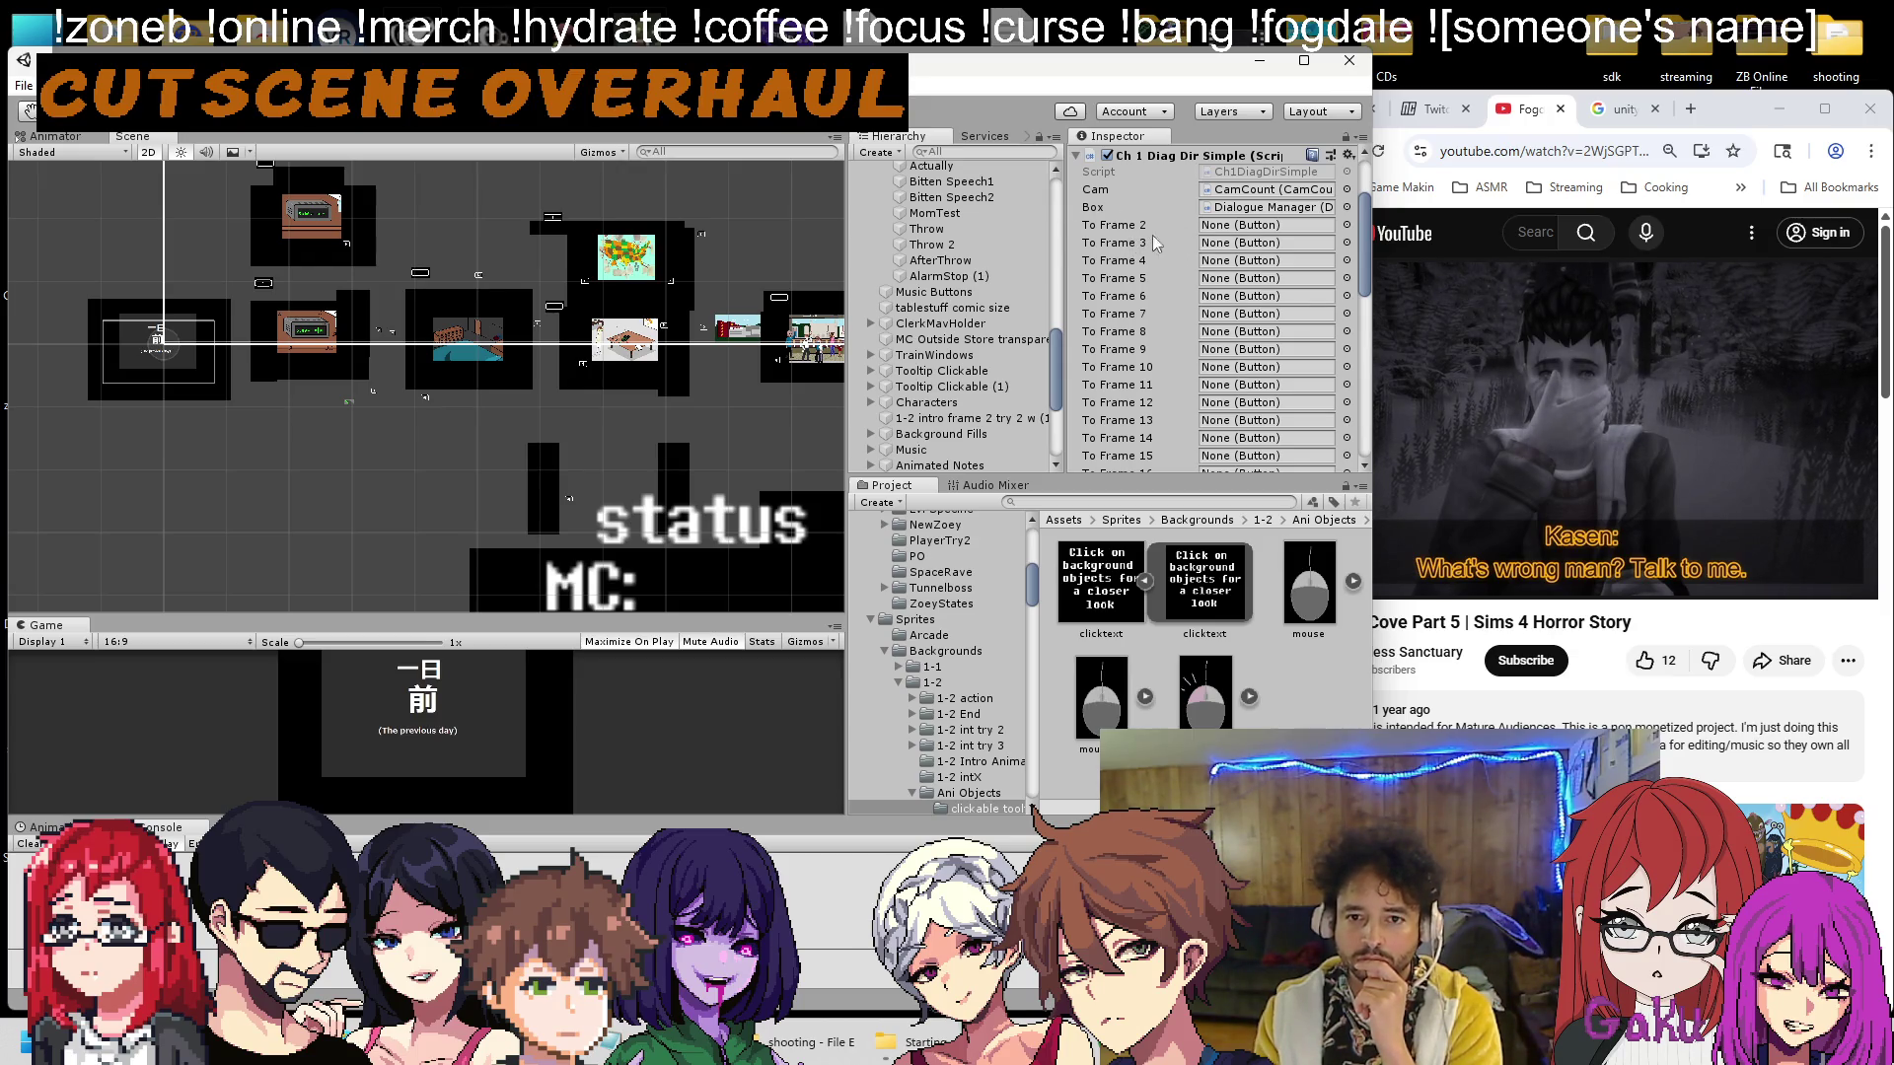
scroll(1077, 287, up, 3)
scroll(1006, 301, up, 10)
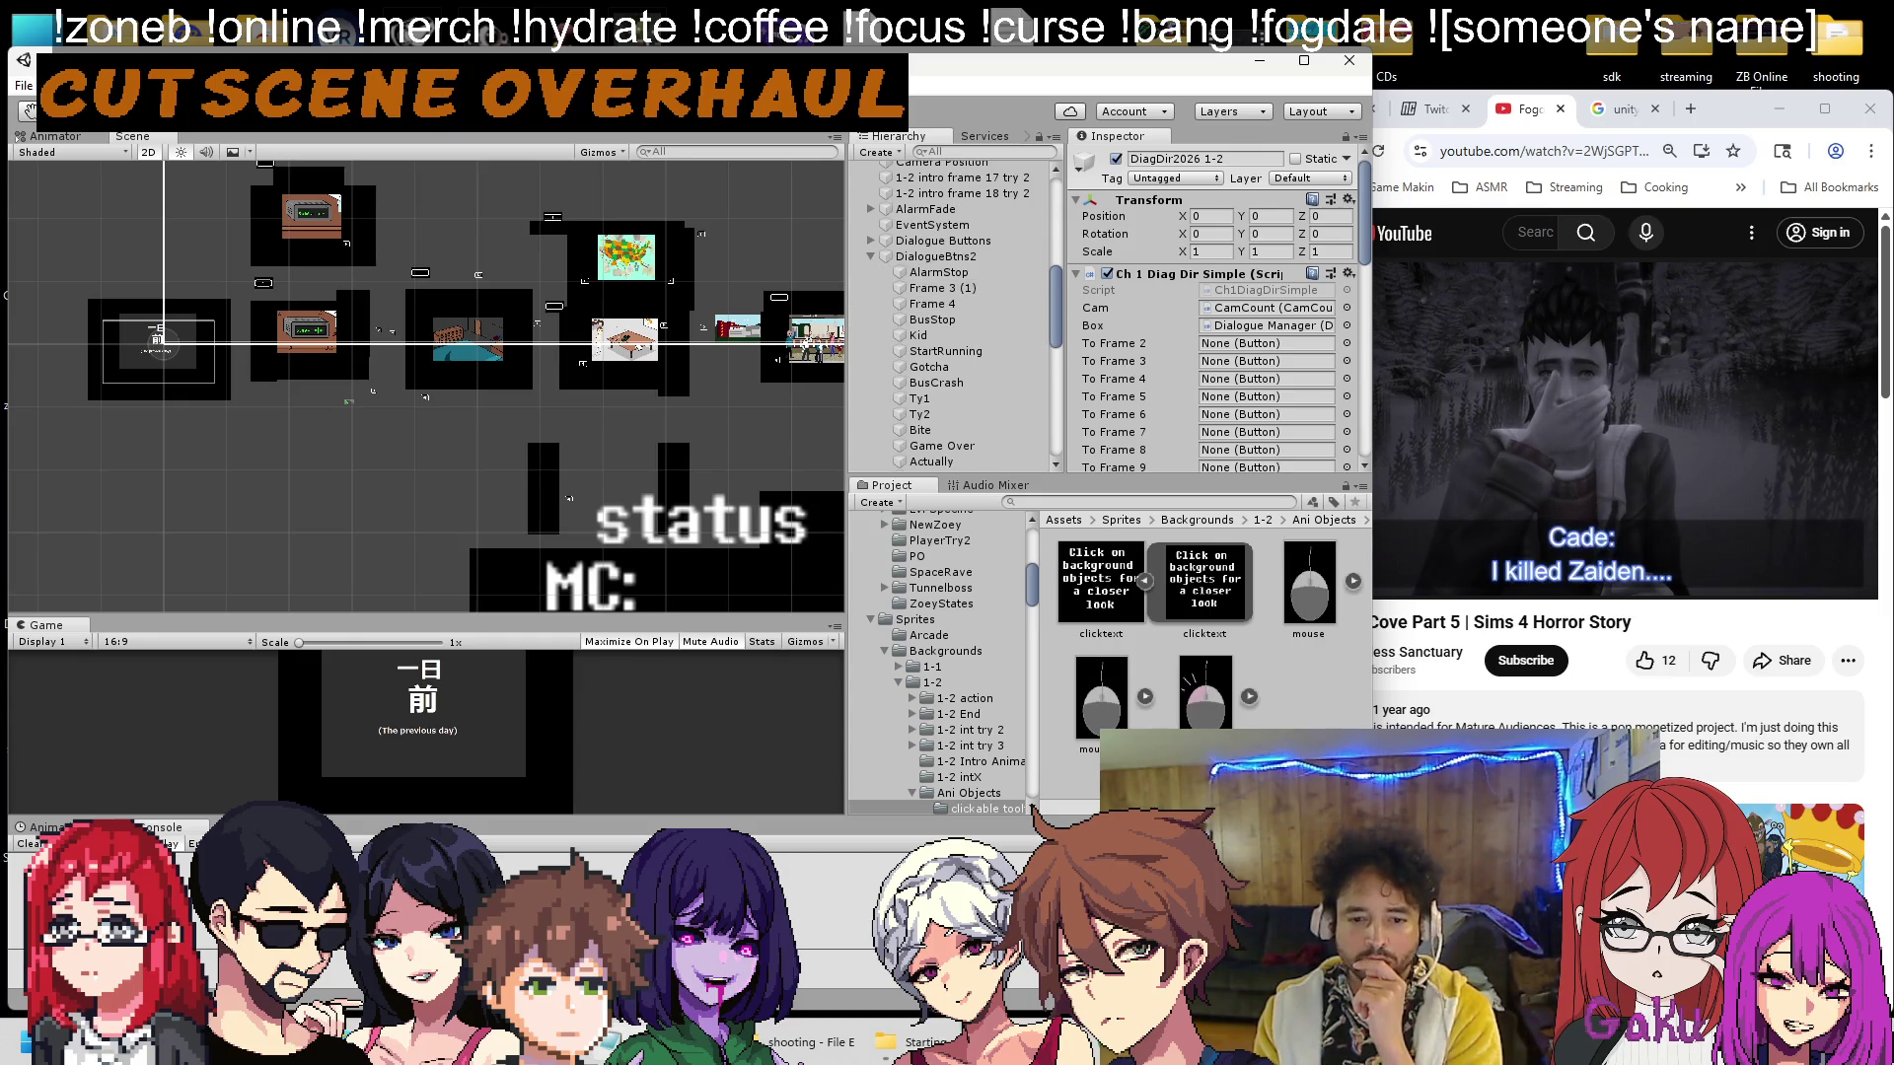
drag(957, 308, 1169, 350)
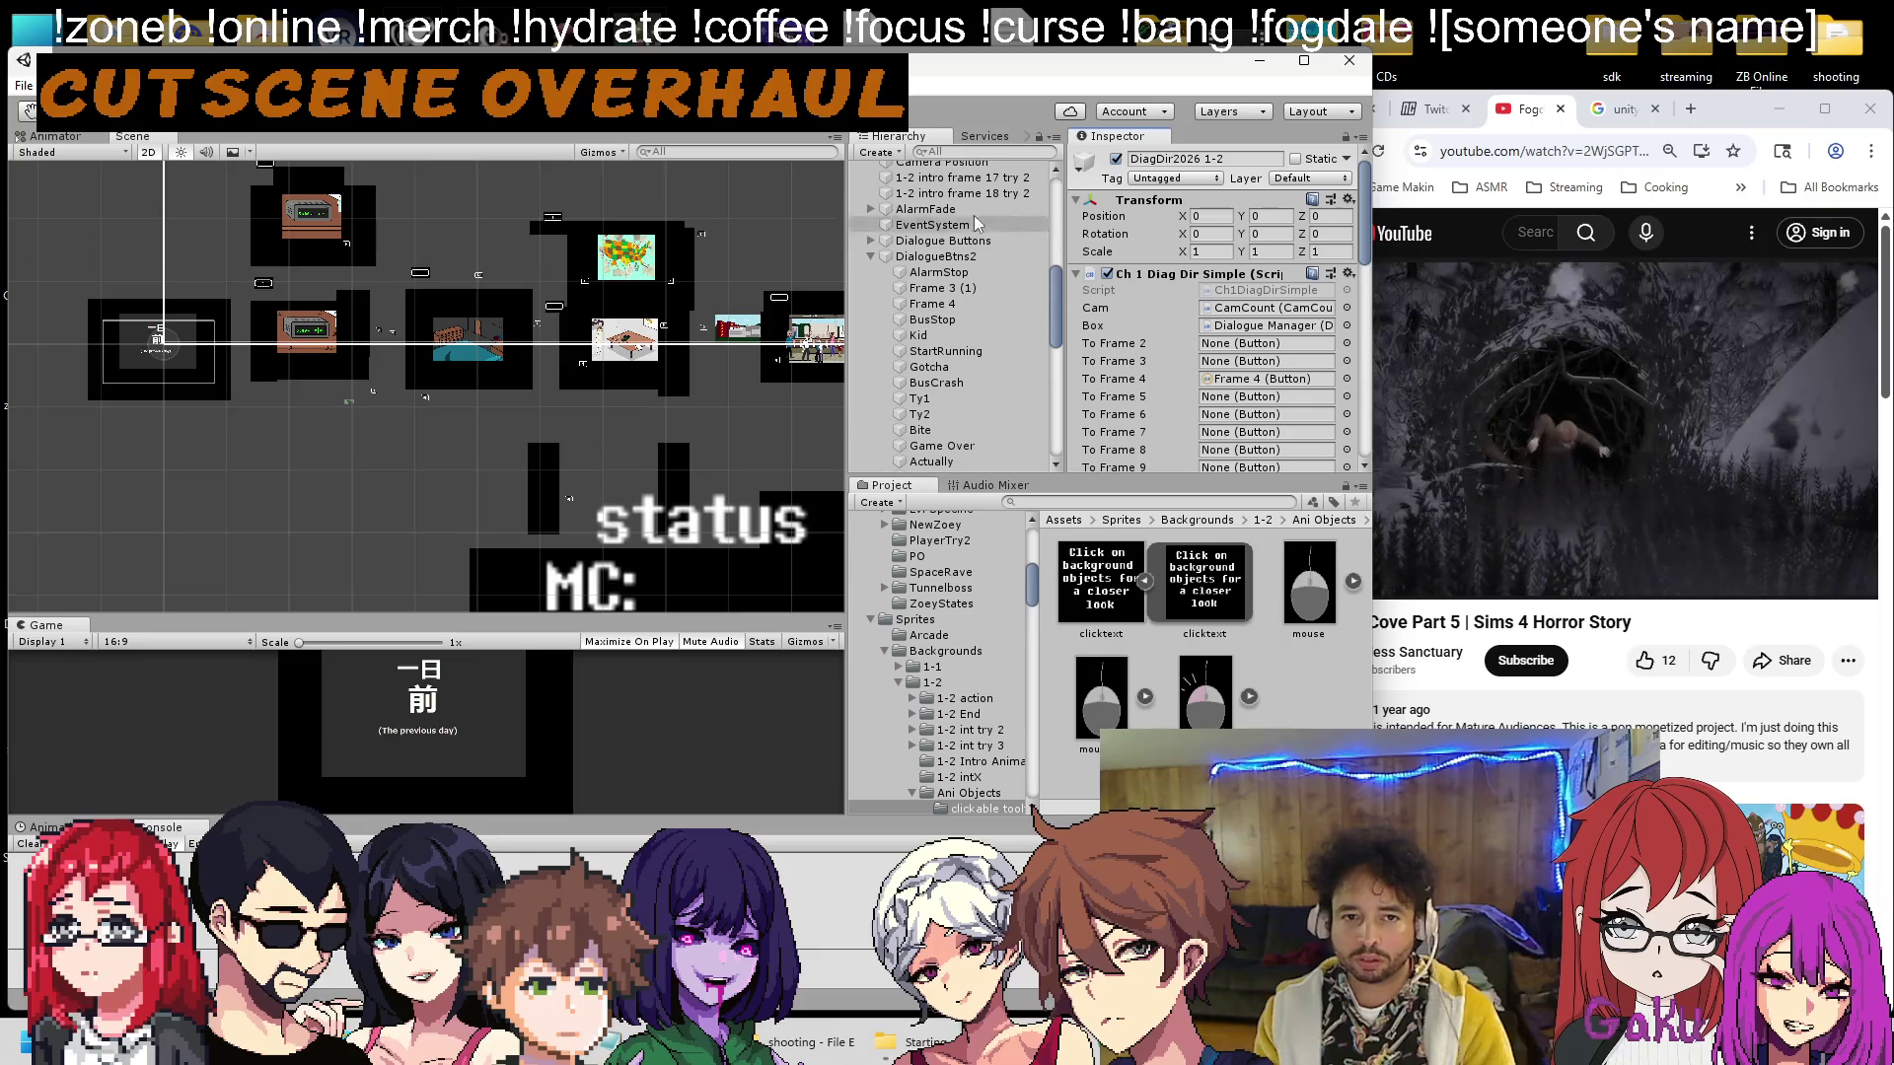
scroll(952, 377, down, 5)
scroll(952, 377, down, 3)
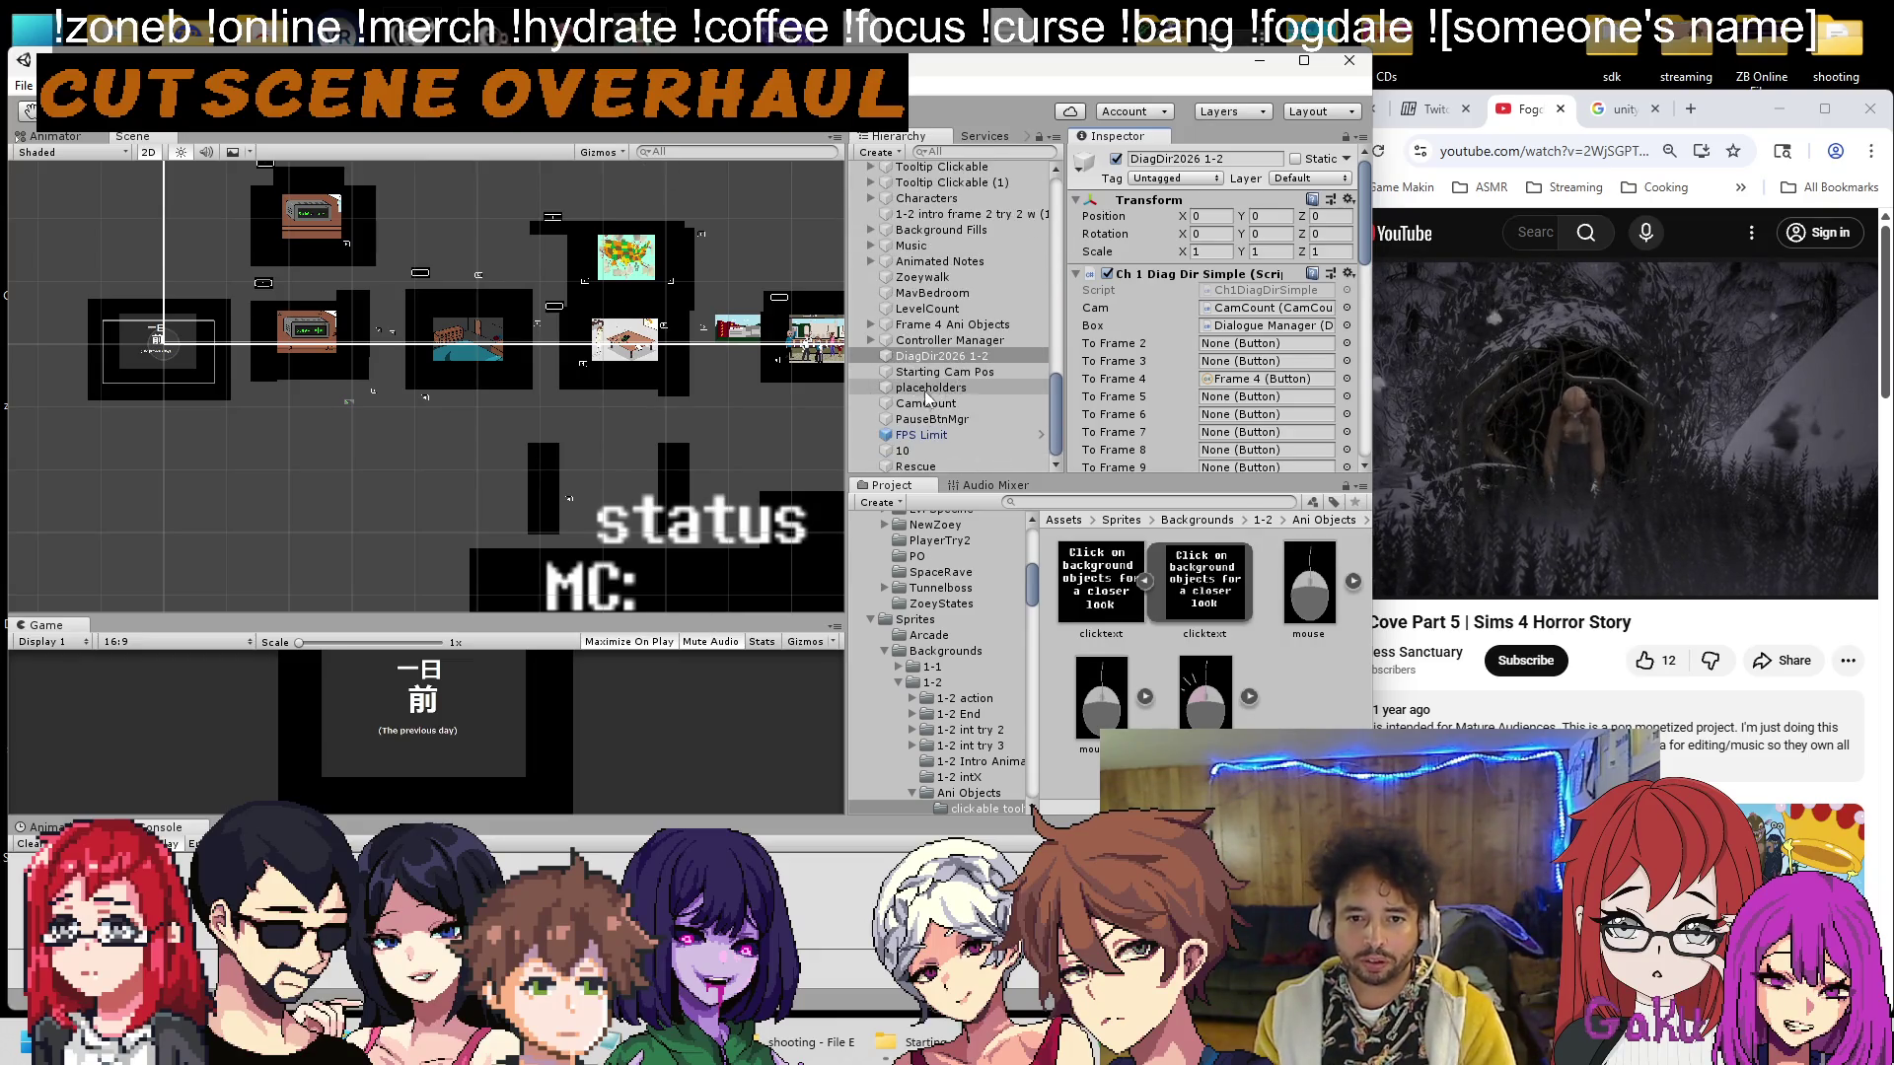
Select CamCount to view its Cam Count and Cam Increase Temp components.
click(927, 403)
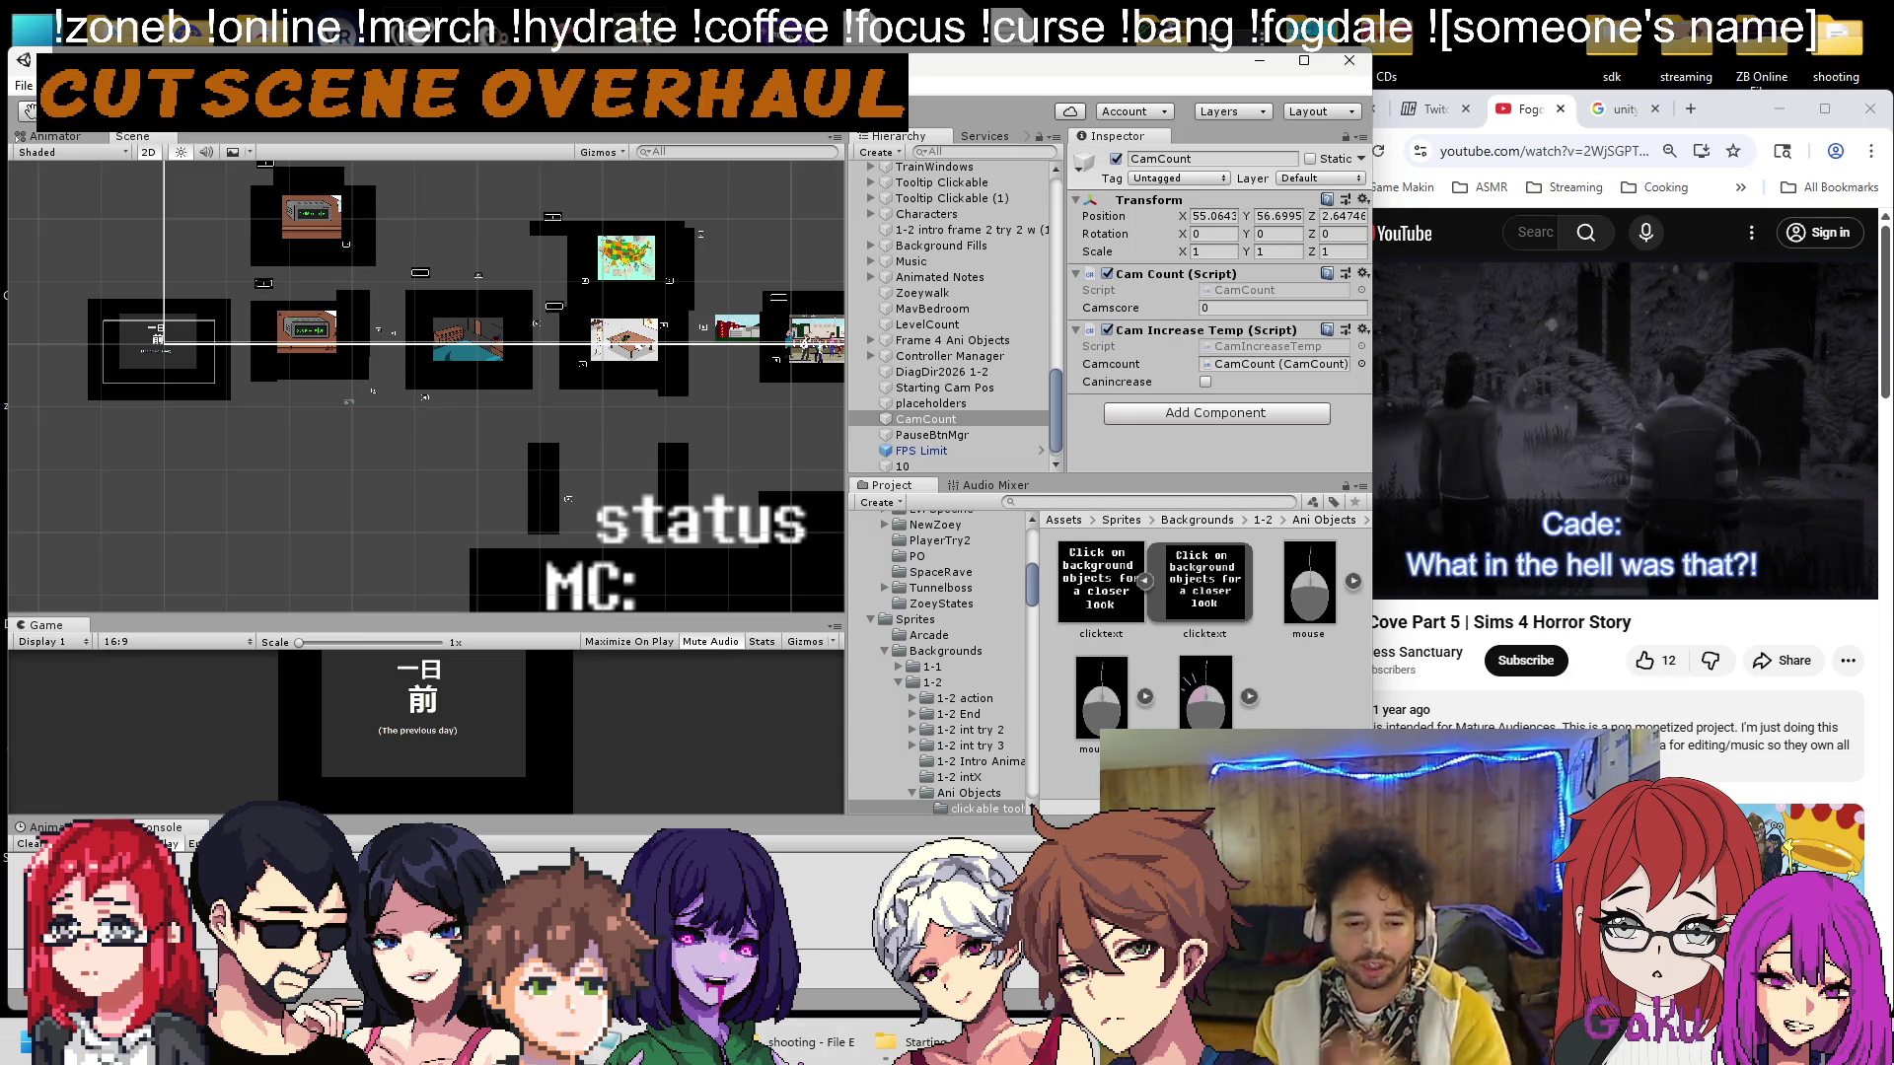
key(alt+Tab)
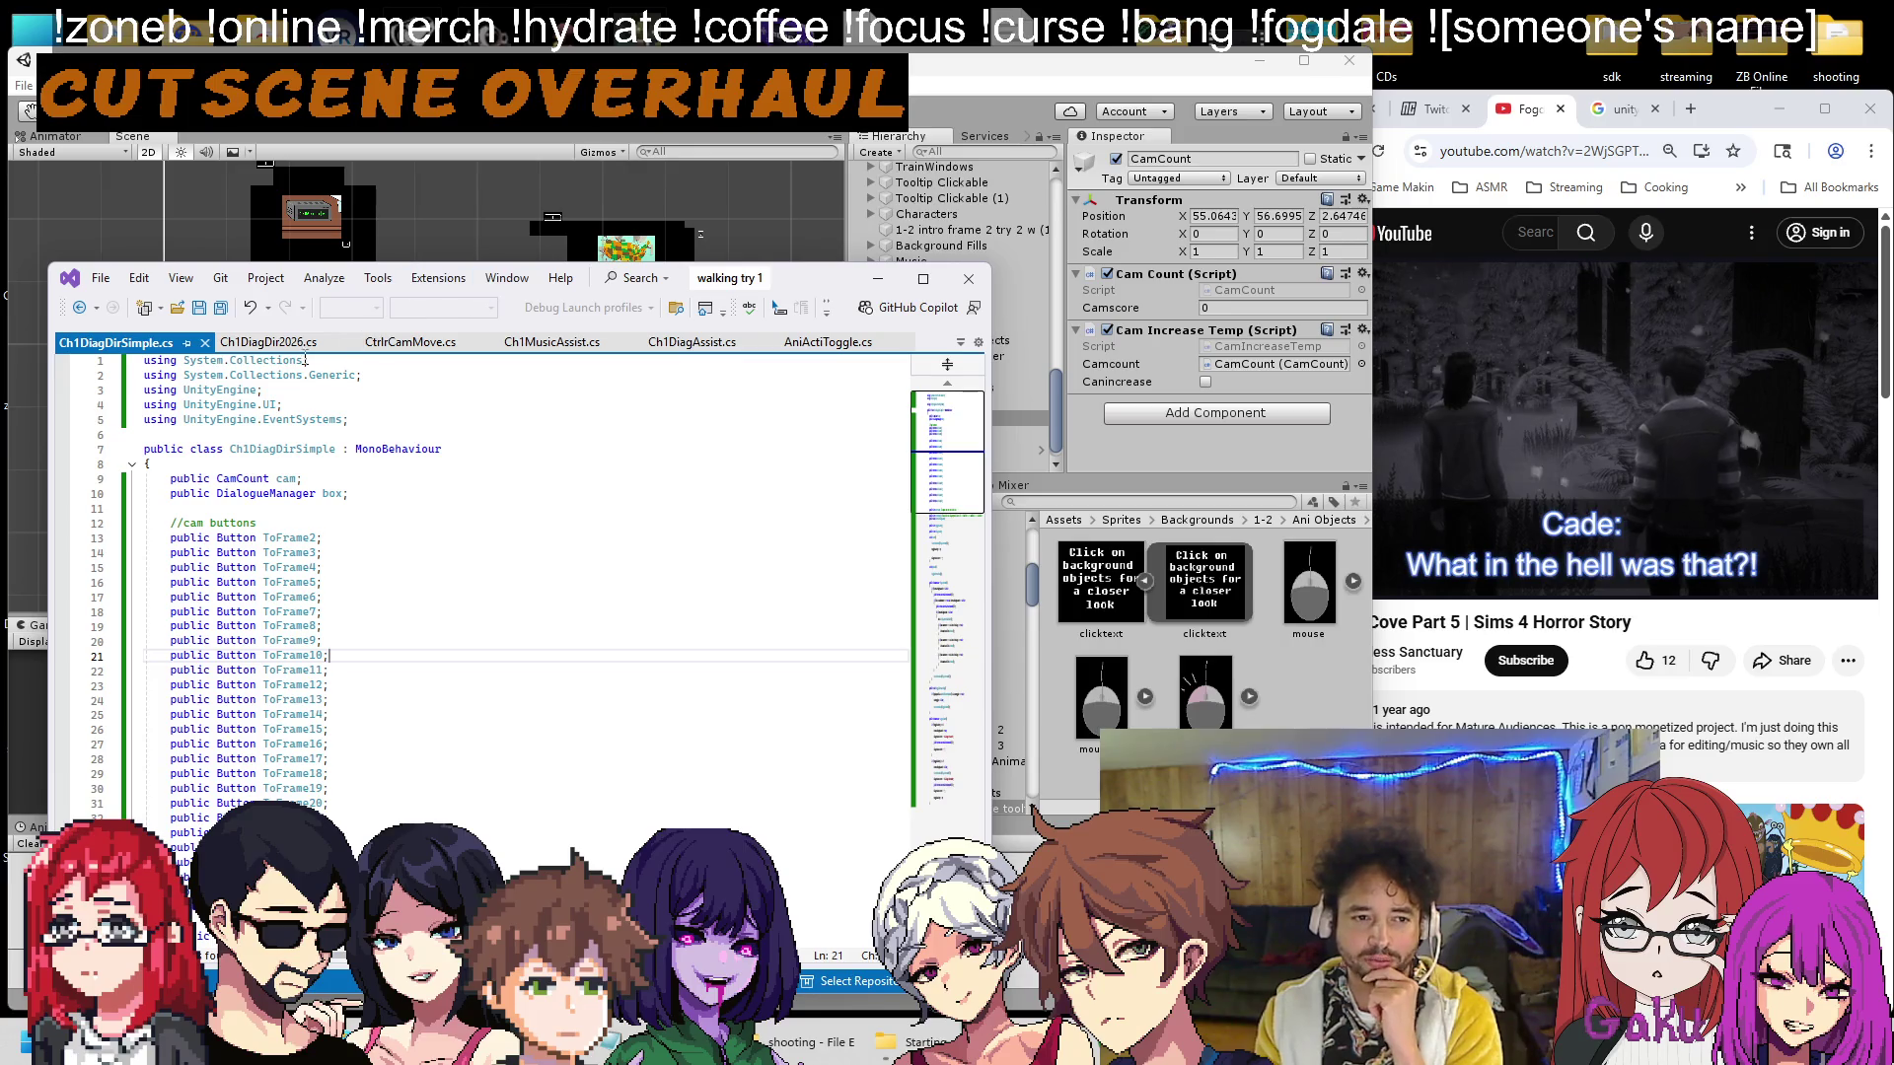
click(271, 343)
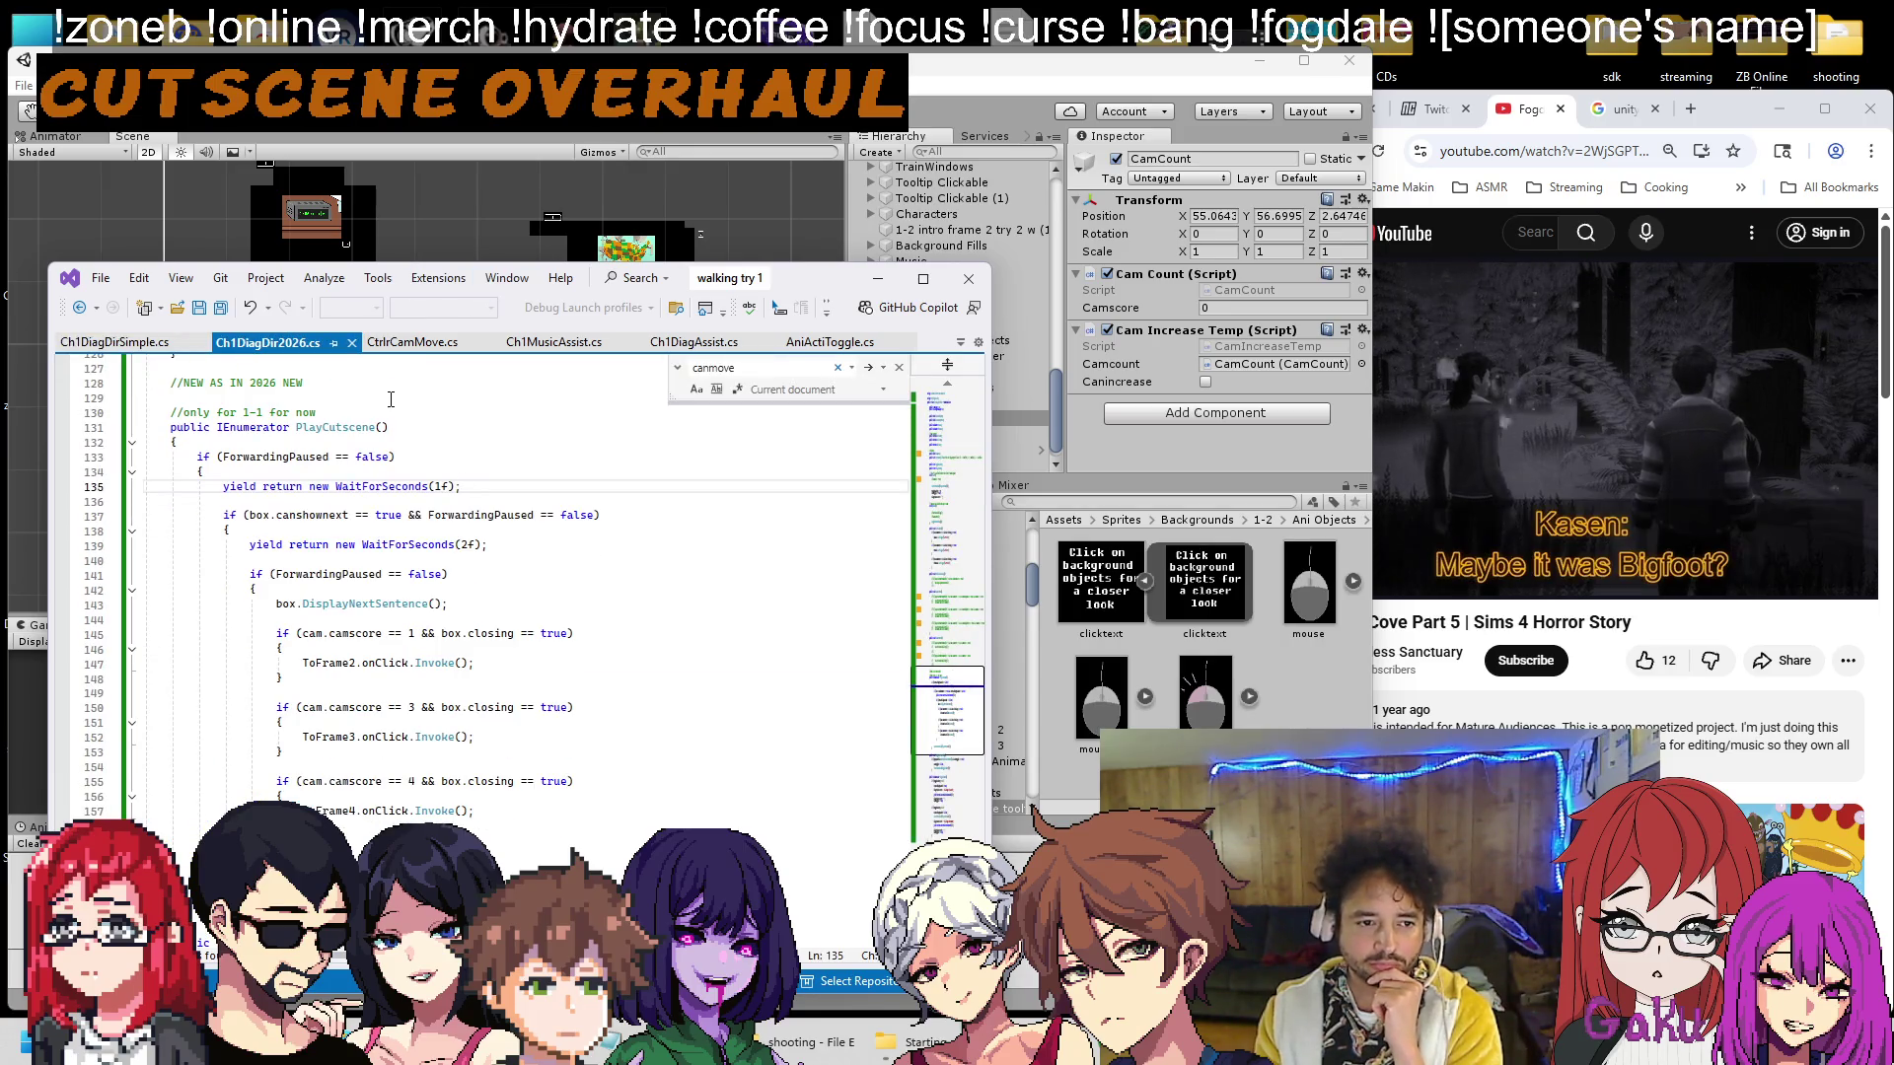
scroll(391, 399, up, 3)
key(alt+Tab)
scroll(359, 379, down, 5)
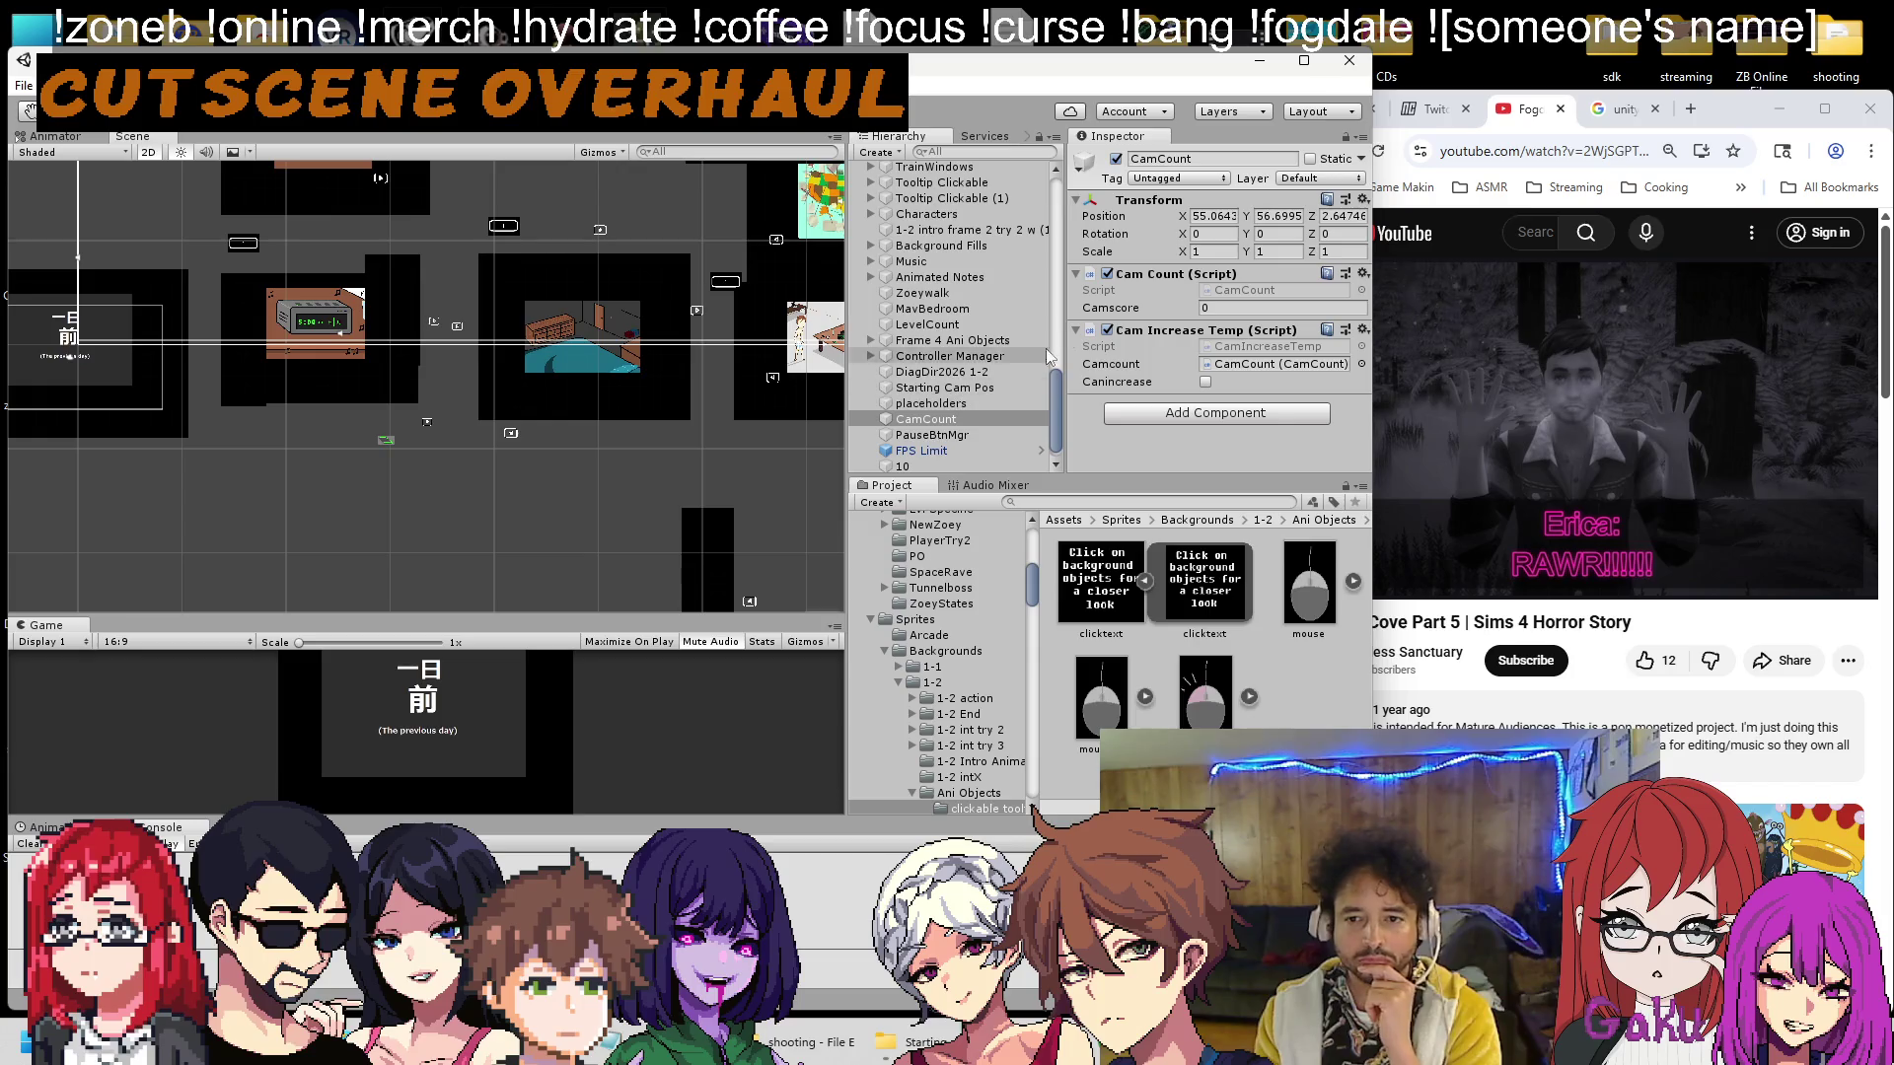
Open the Cam Increase Temp component's script in Visual Studio with Edit Script.
right_click(1166, 335)
click(1283, 531)
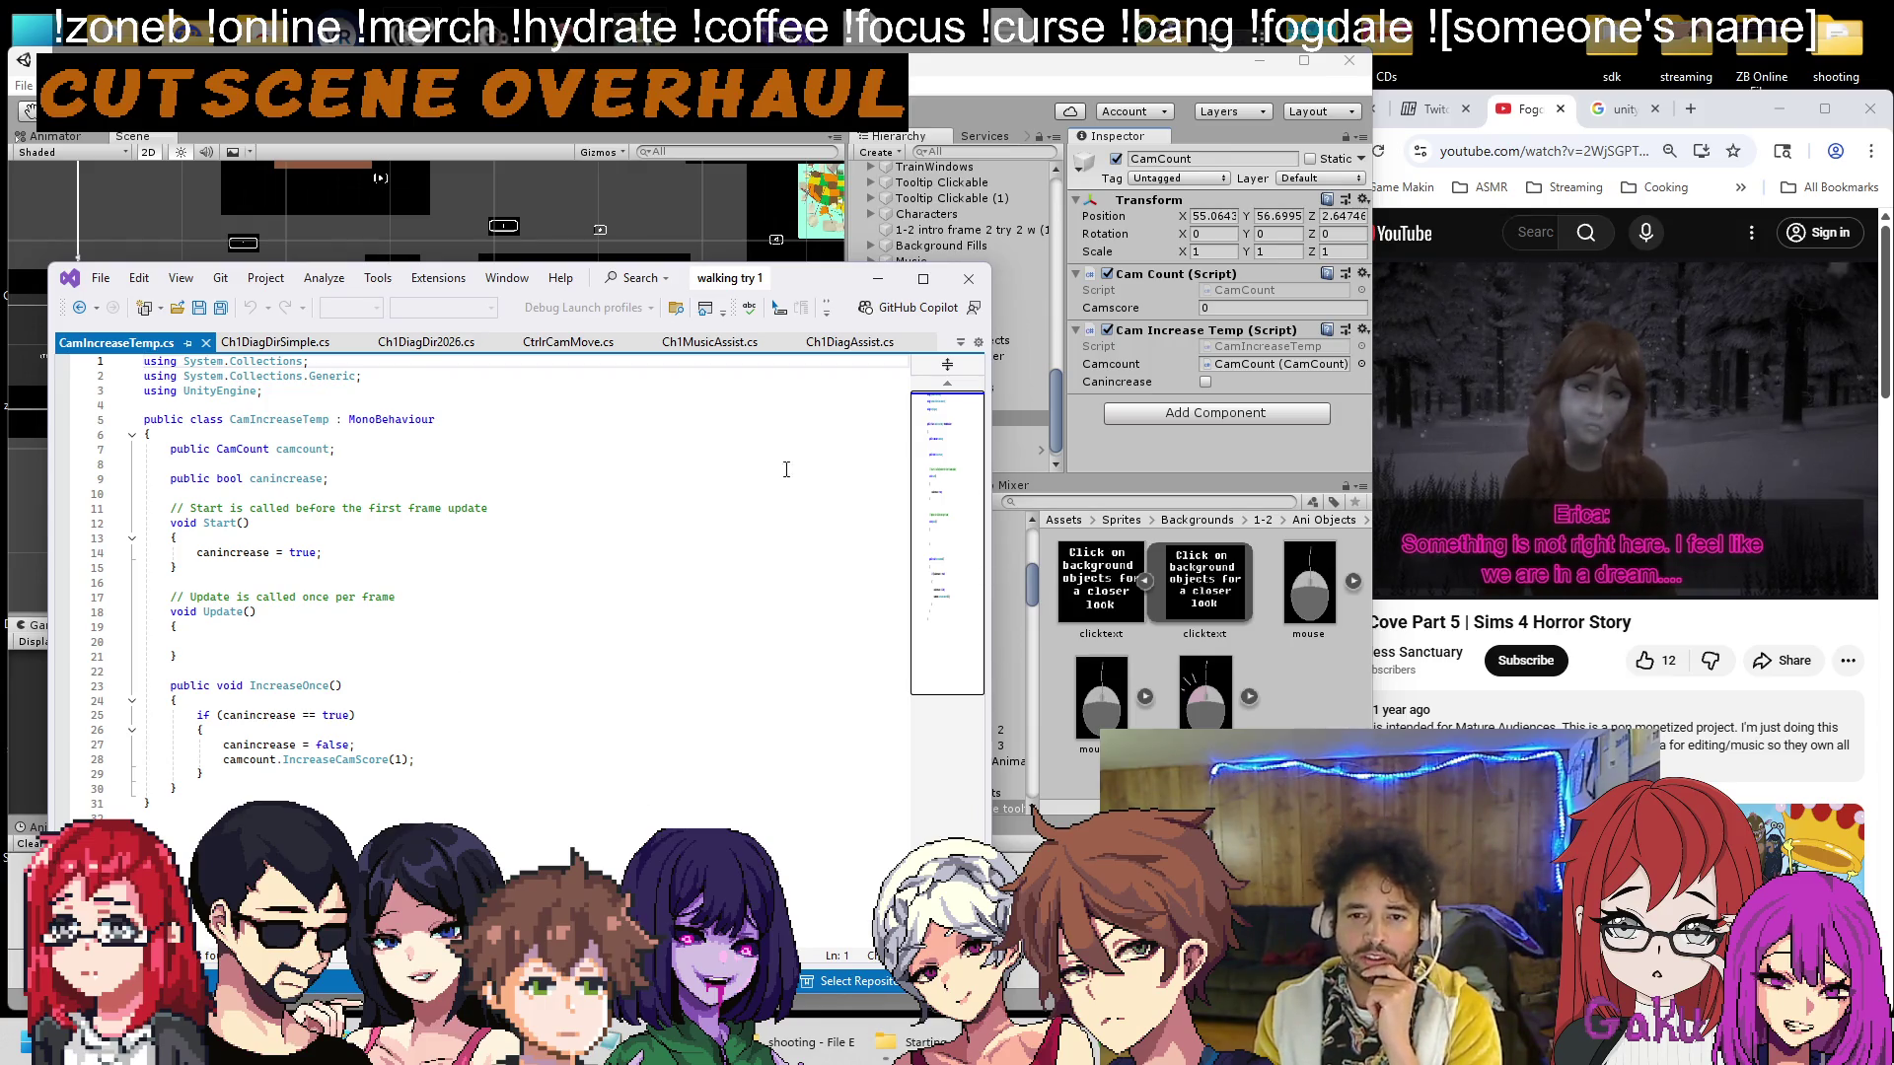
Add an On Click entry to Frame 3 (1) calling CamIncreaseTemp.IncreaseOnce on CamCount.
click(850, 182)
scroll(951, 389, up, 5)
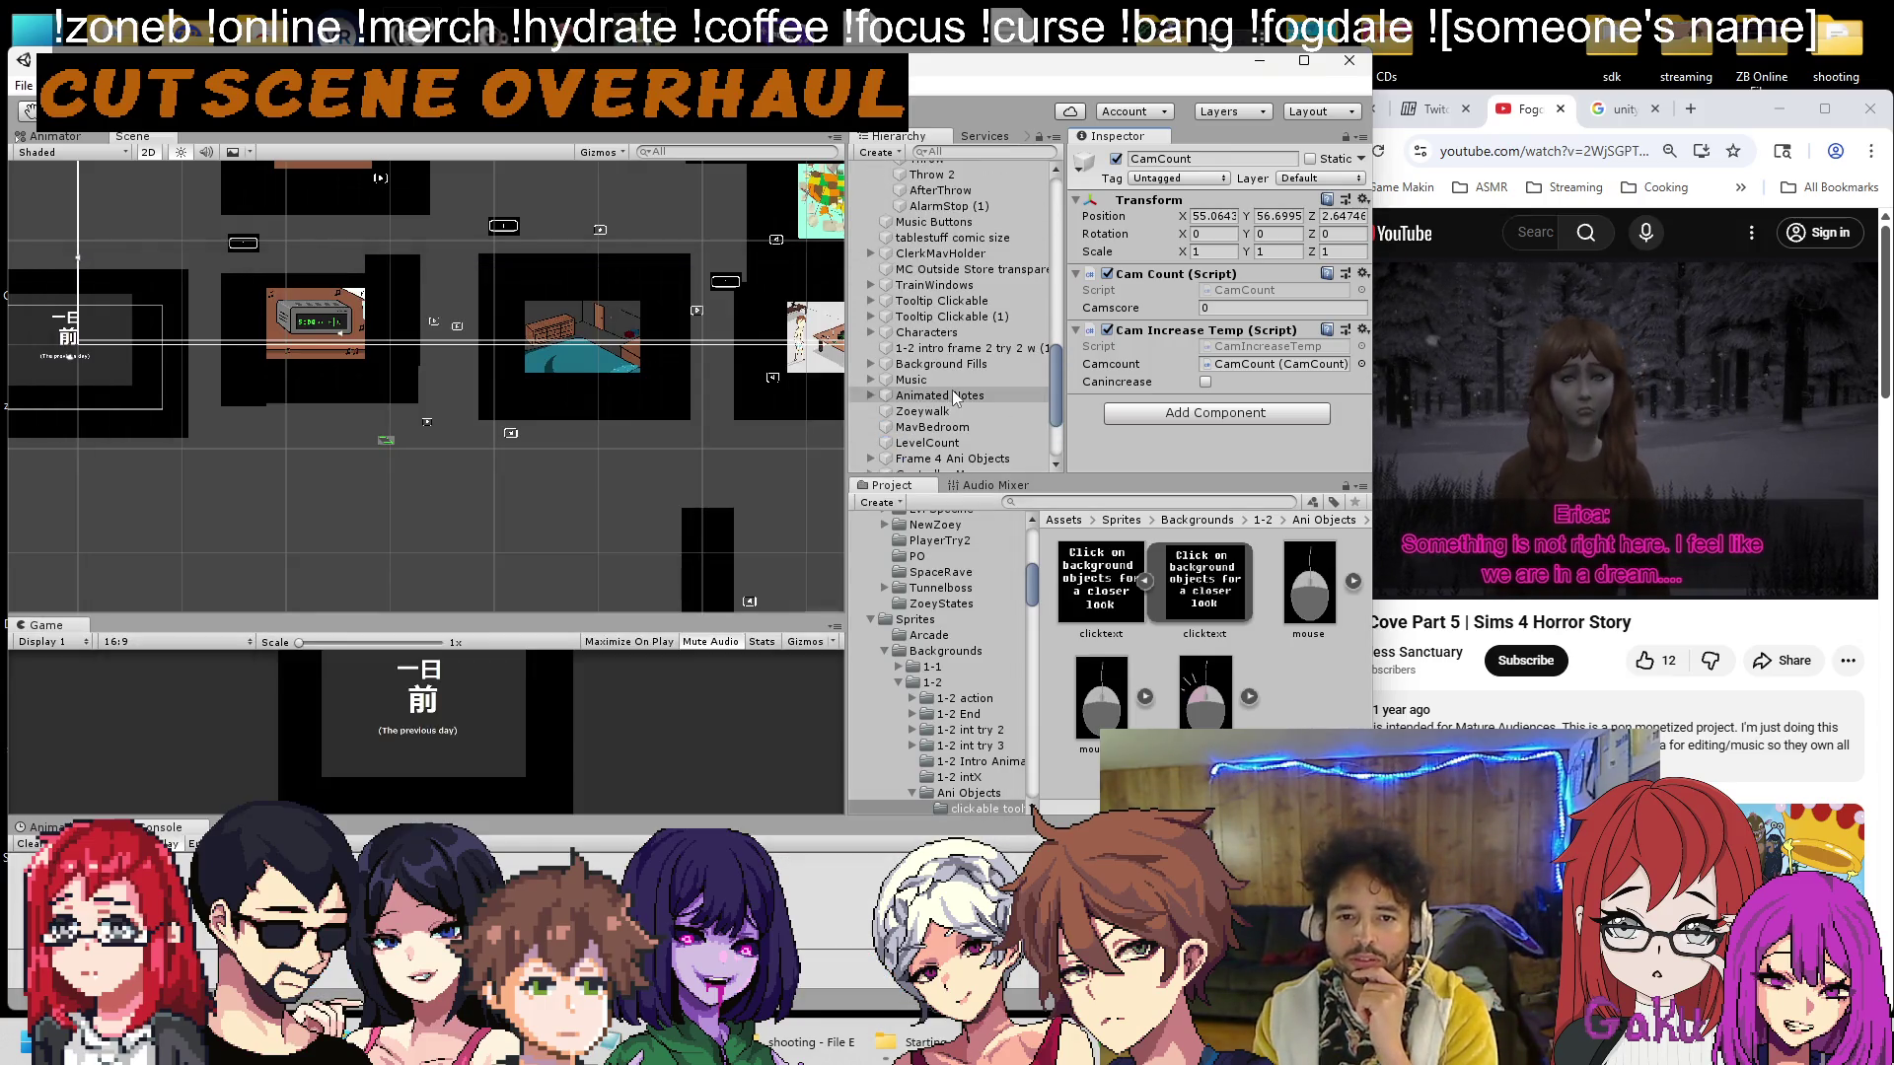
scroll(971, 344, up, 3)
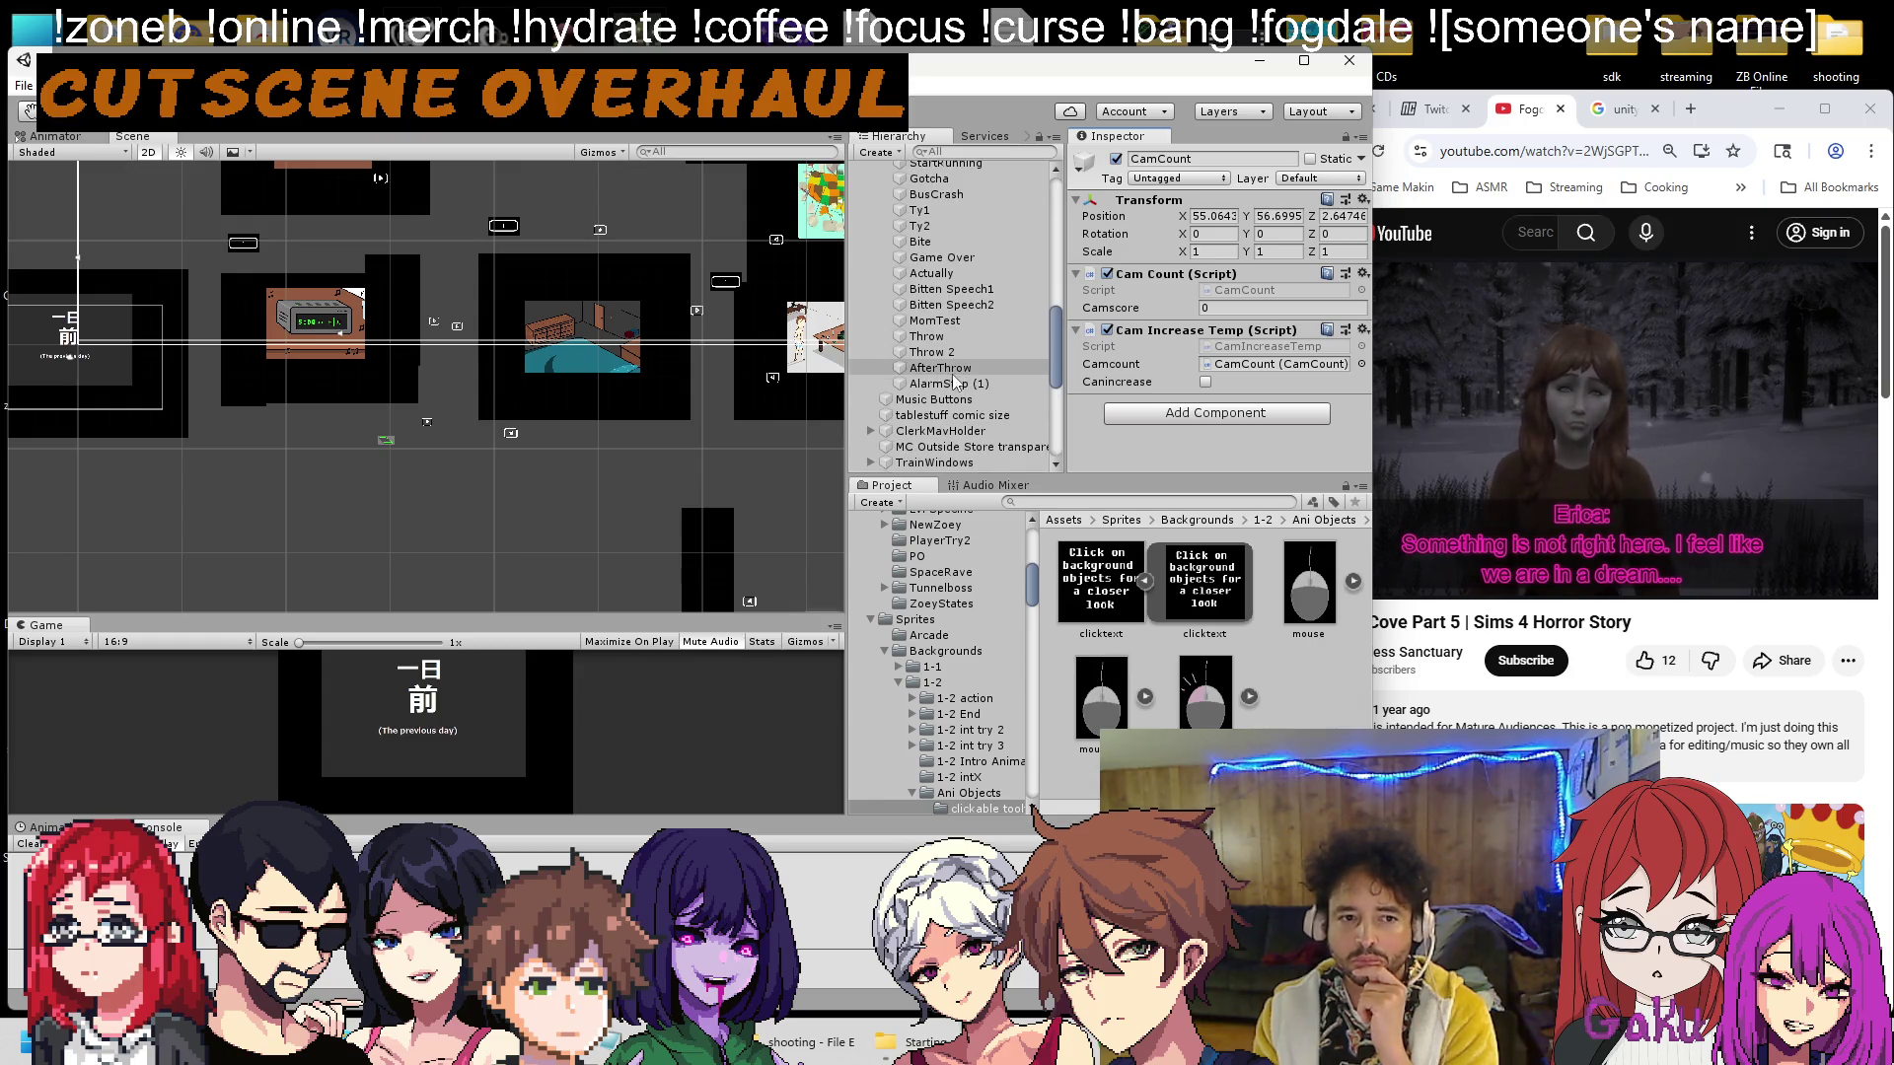
scroll(967, 358, up, 6)
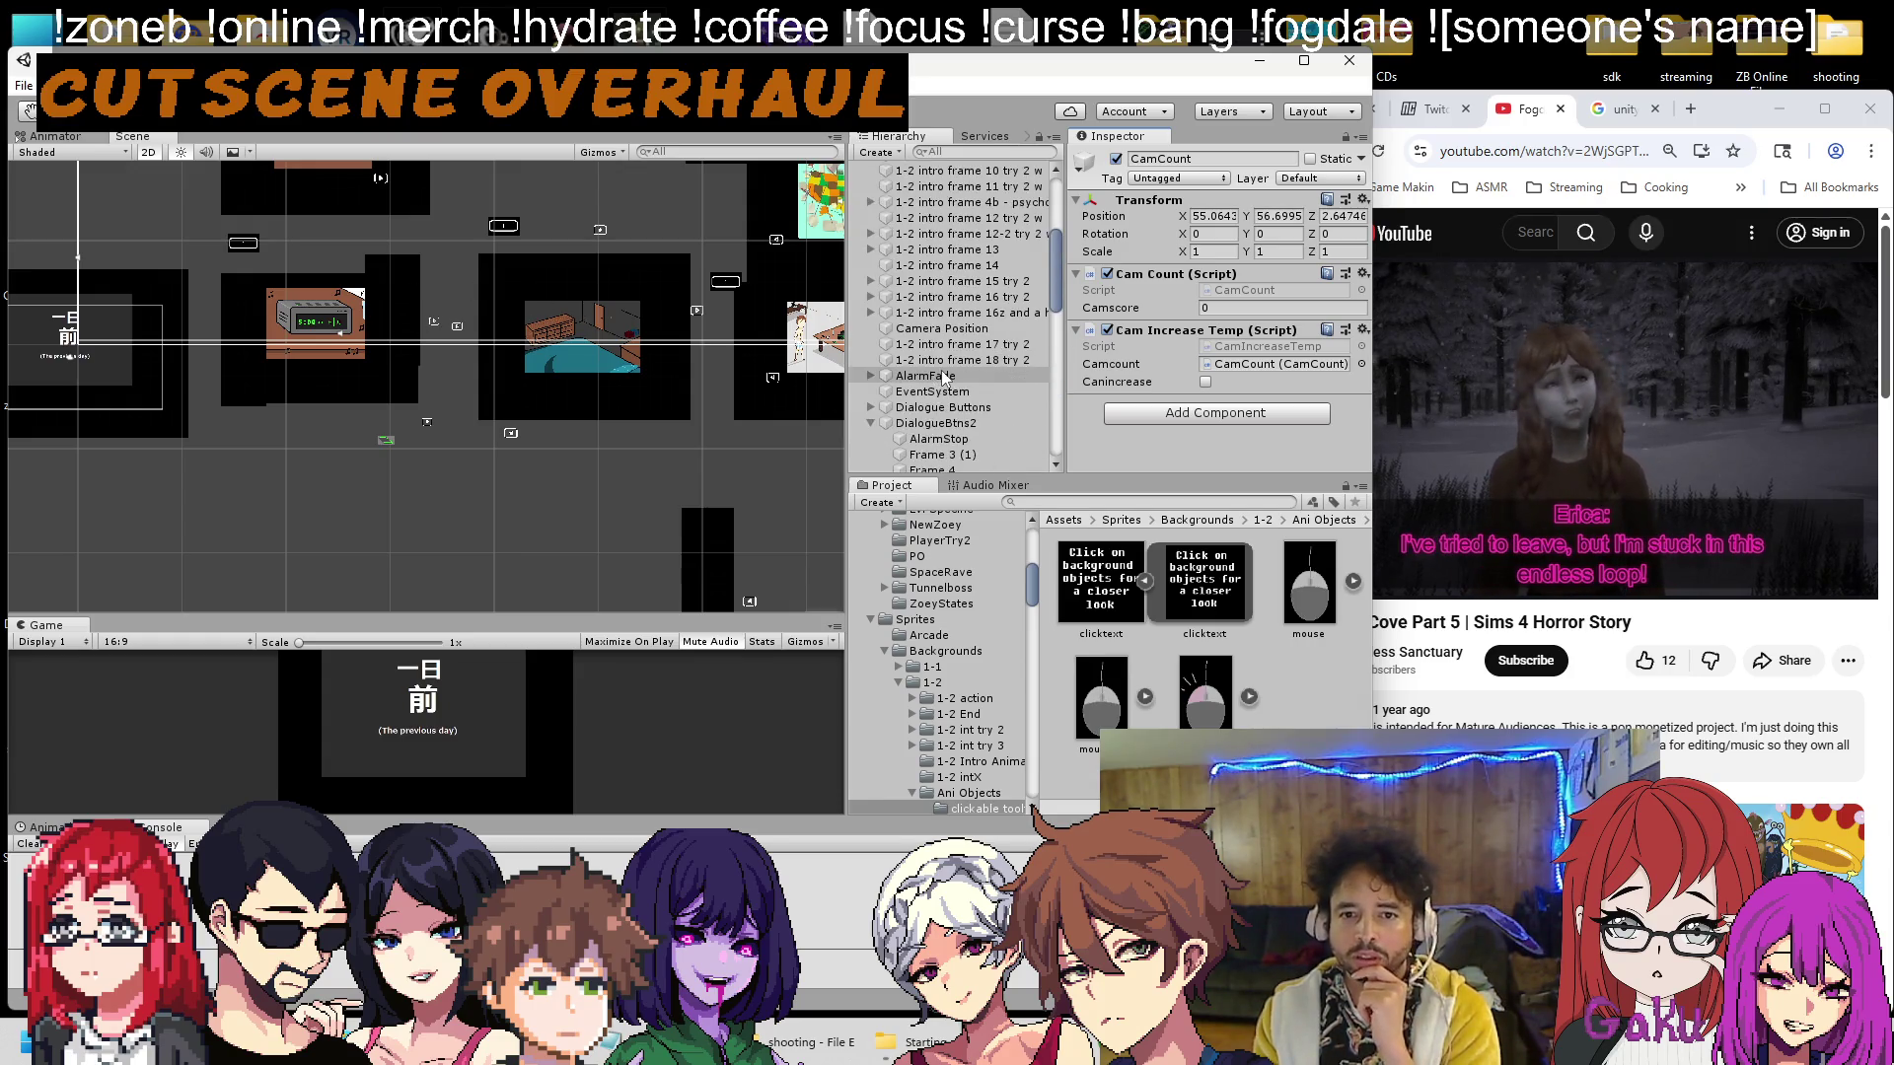
click(970, 337)
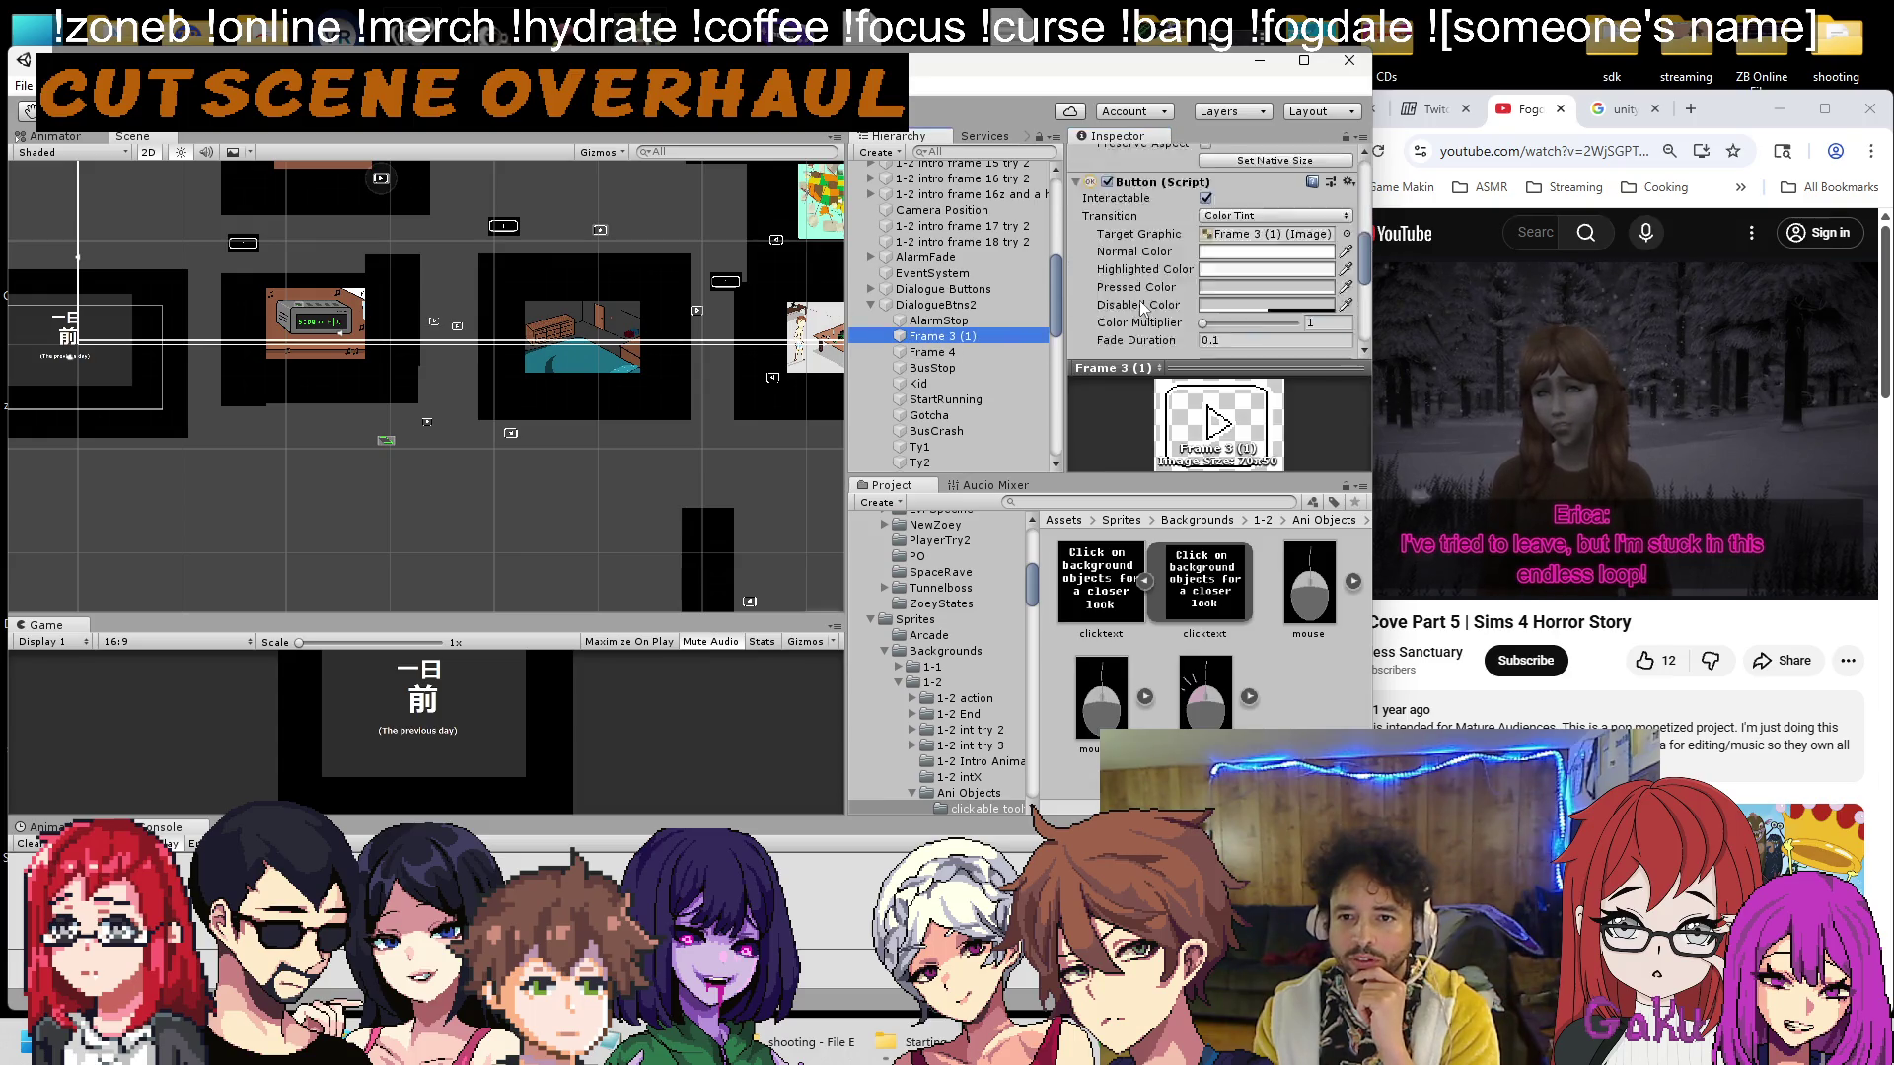
scroll(1145, 306, down, 5)
click(1312, 307)
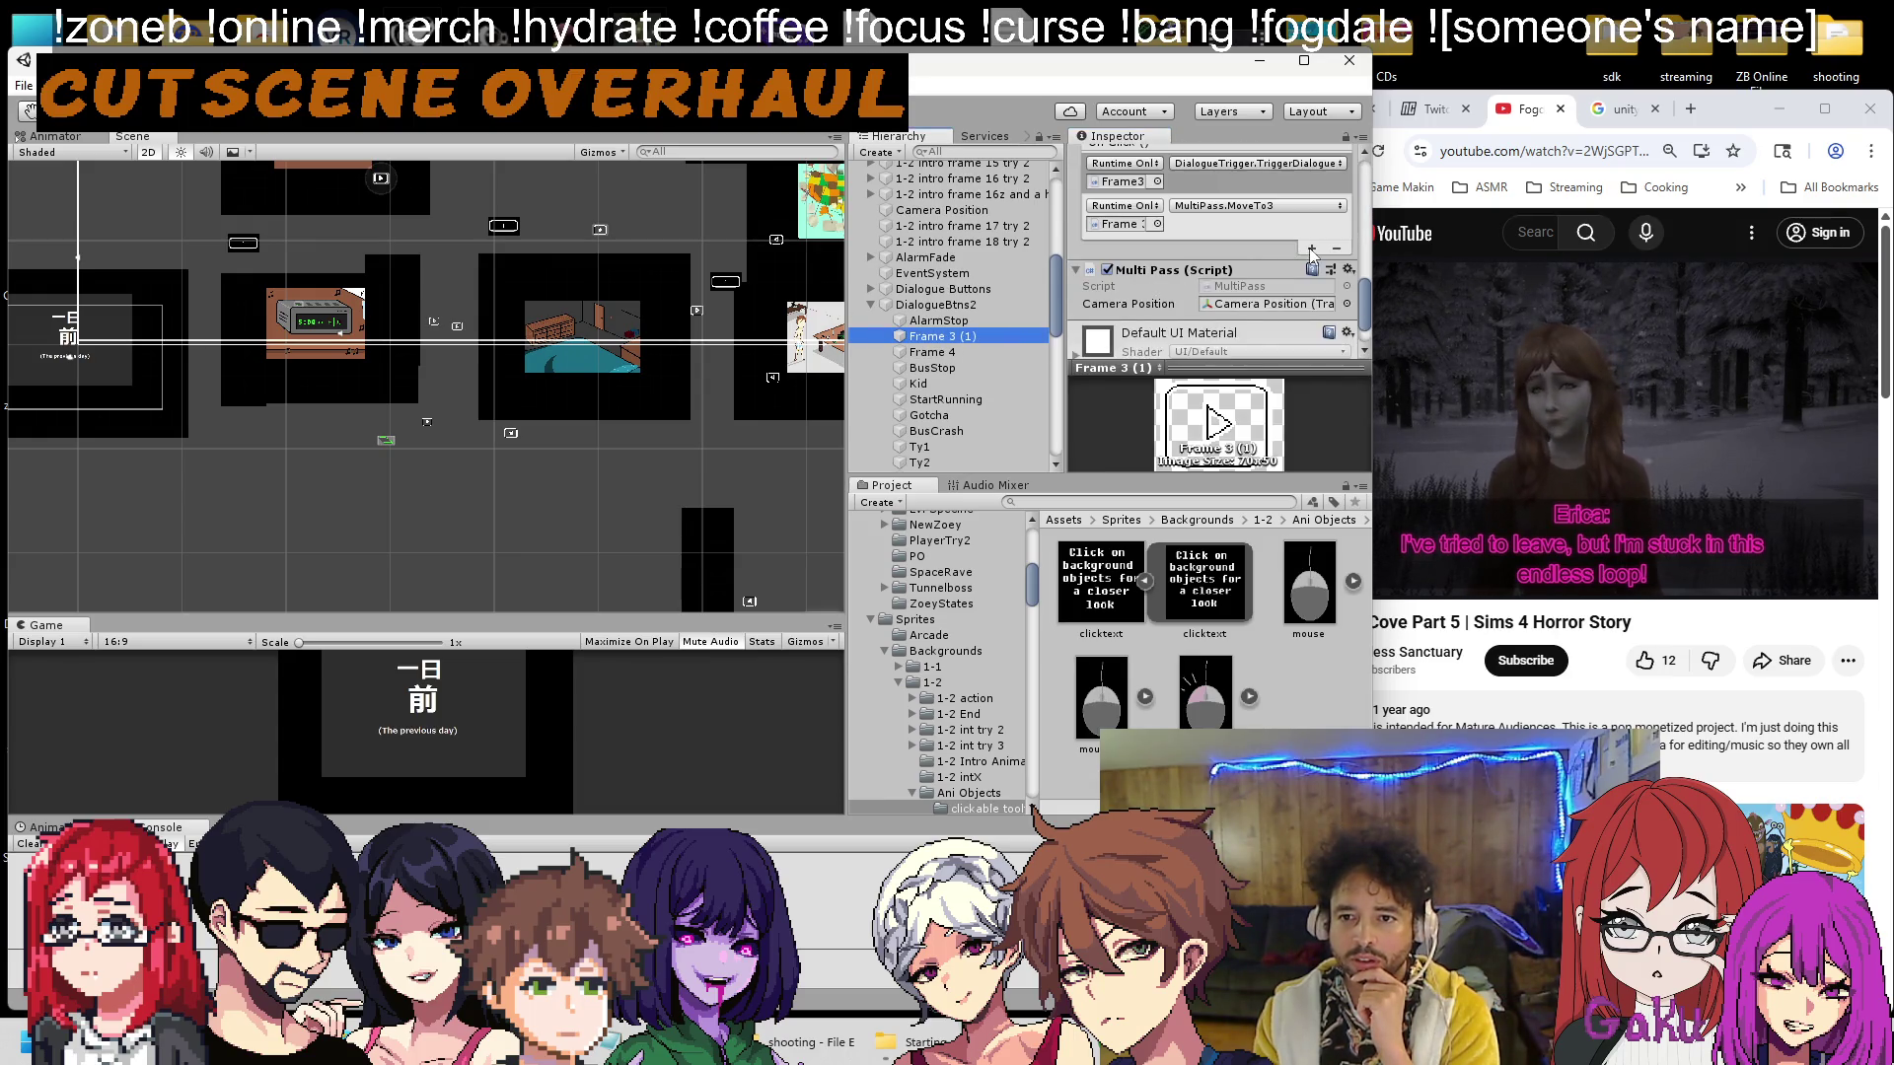
scroll(1308, 260, down, 2)
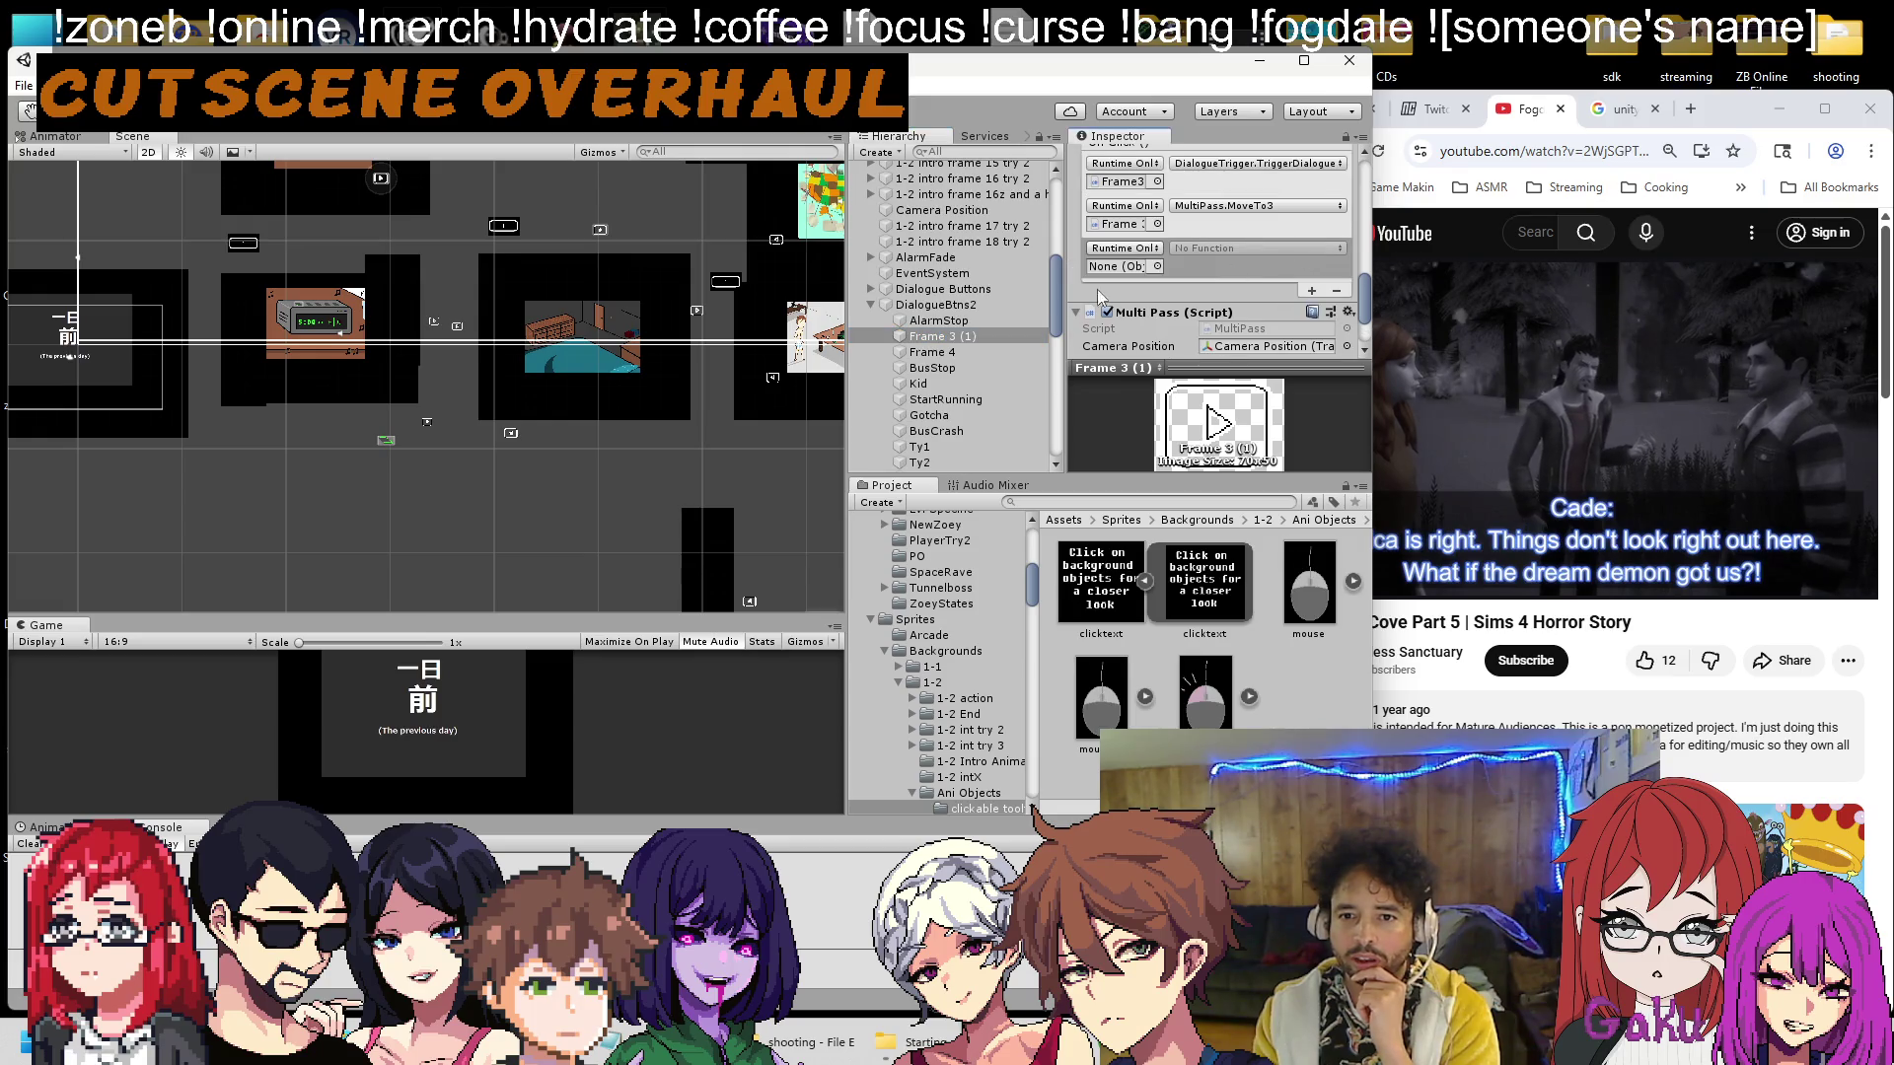
scroll(947, 326, down, 8)
mouse_move(927, 435)
mouse_down()
mouse_move(1126, 292)
mouse_move(1124, 266)
mouse_up()
click(1258, 248)
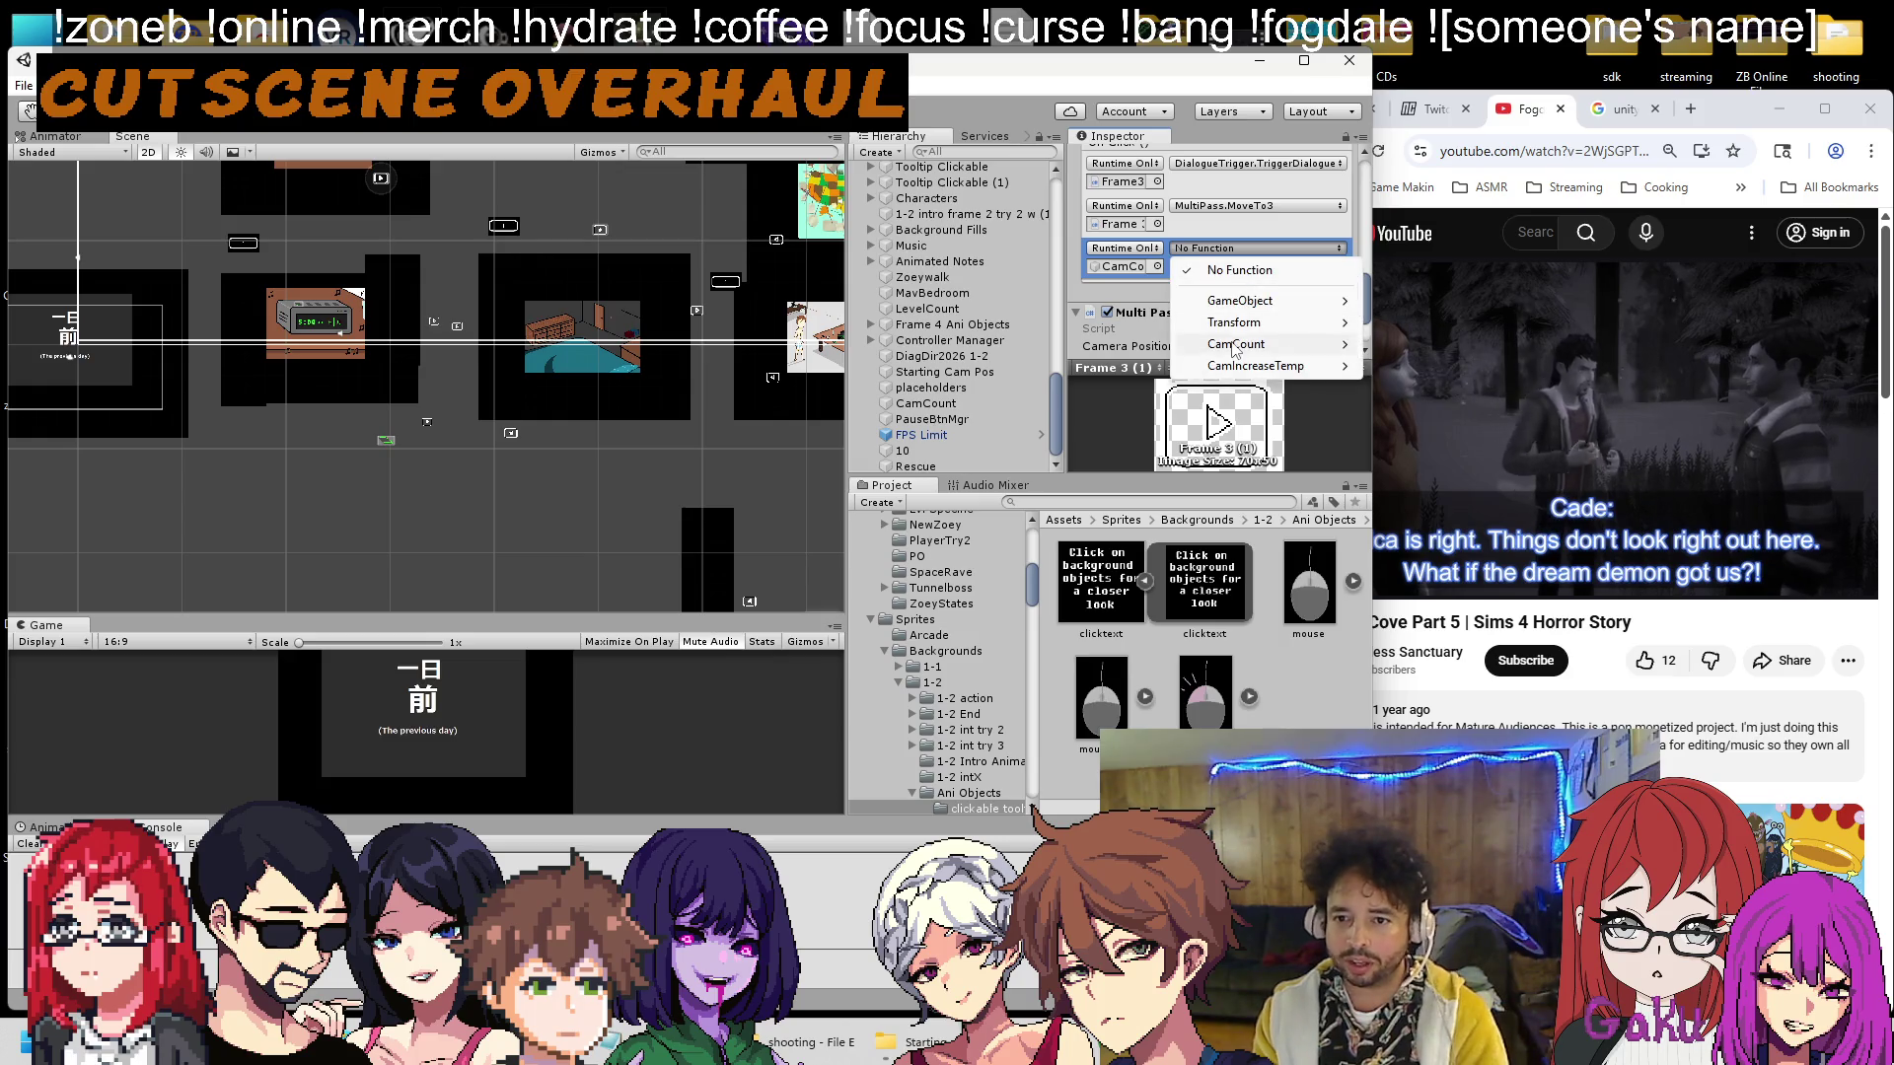
mouse_move(1241, 366)
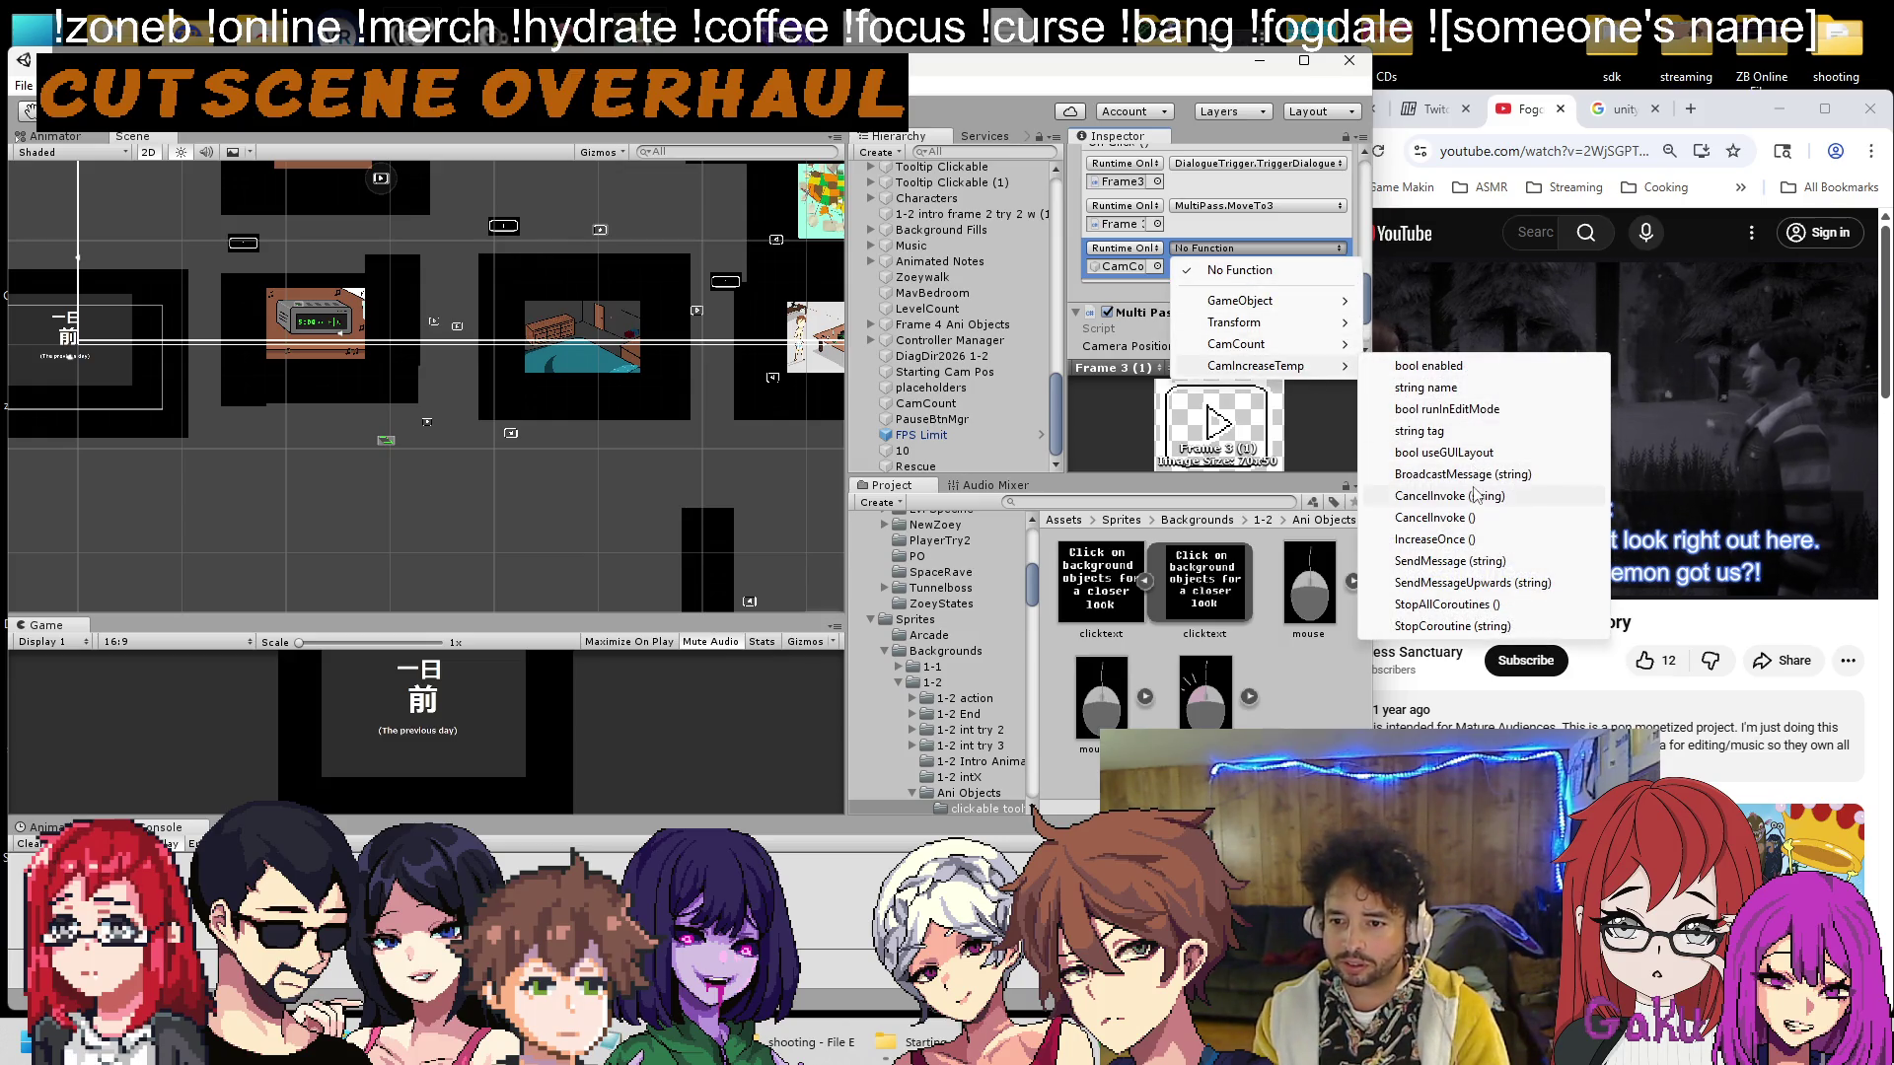
click(1435, 540)
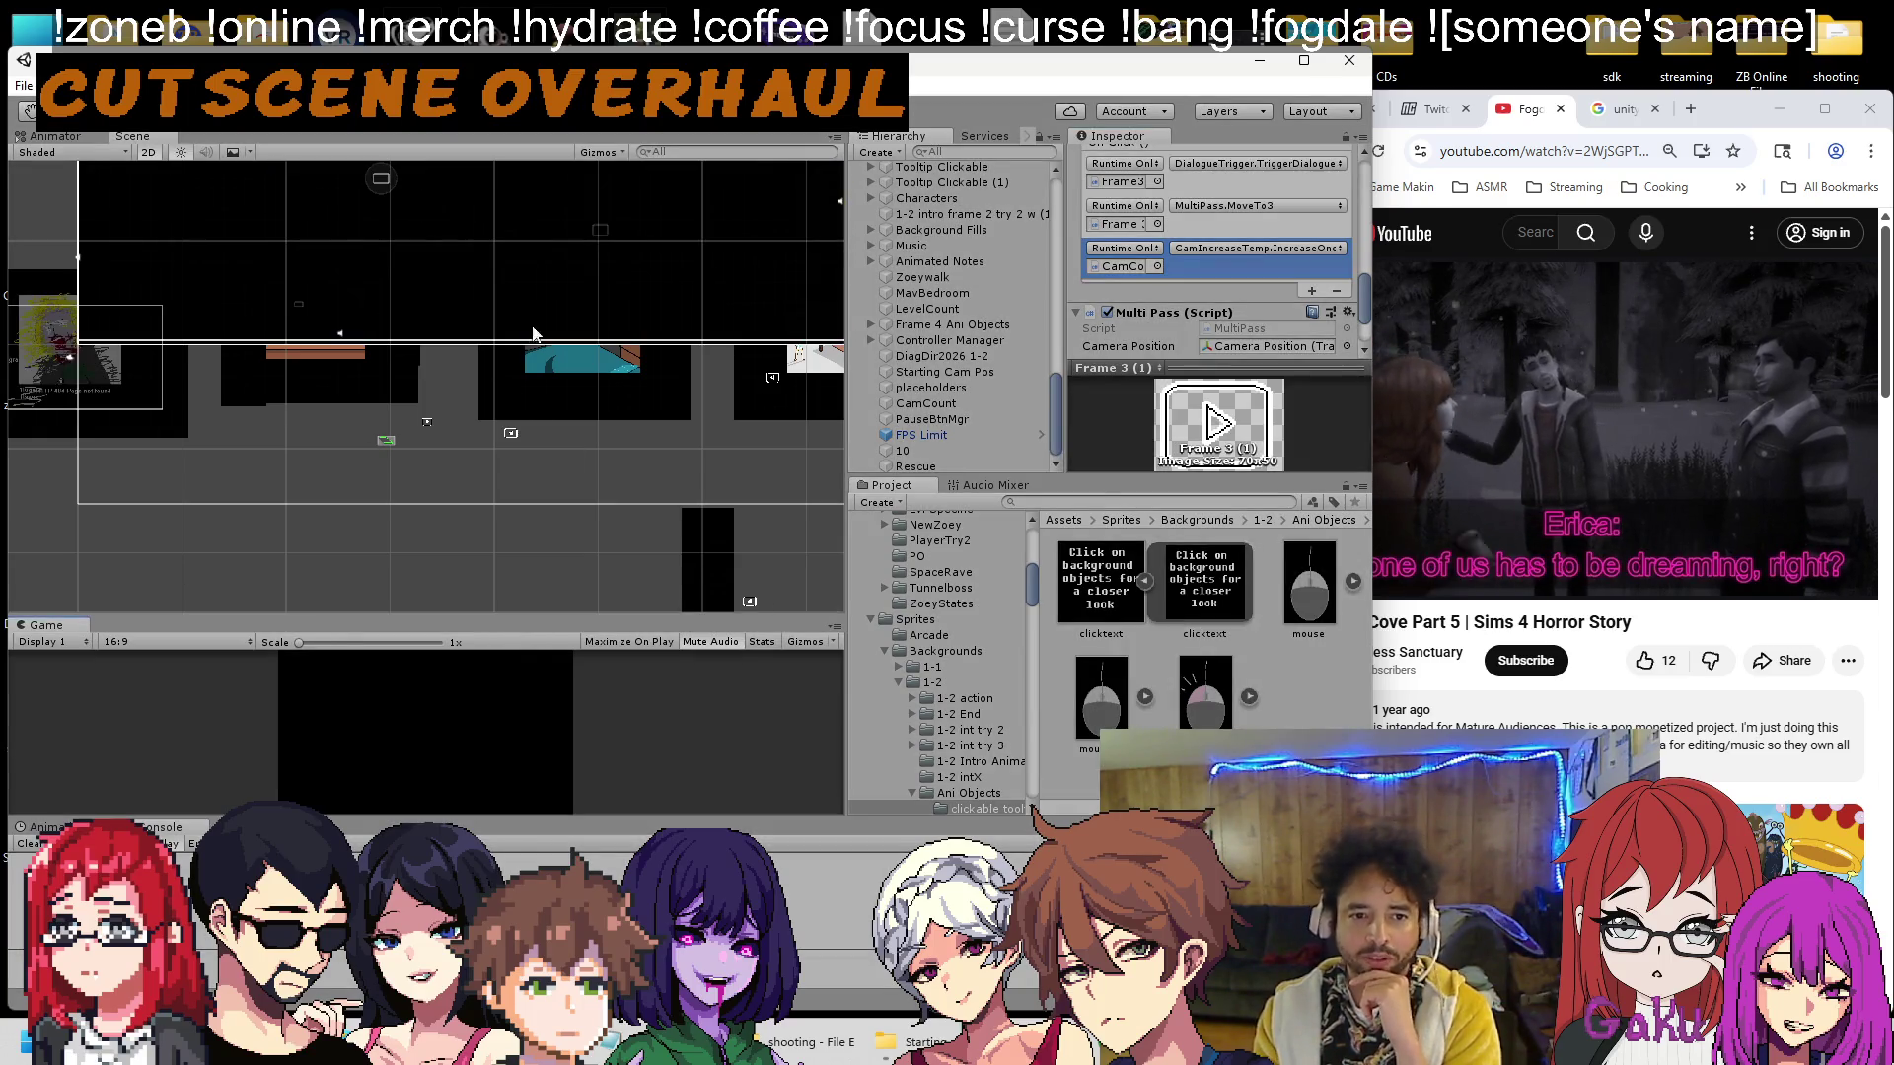
Verify Frame 3 (1)'s new event targets CamCount and open the Cam Increase Temp component menu.
click(939, 405)
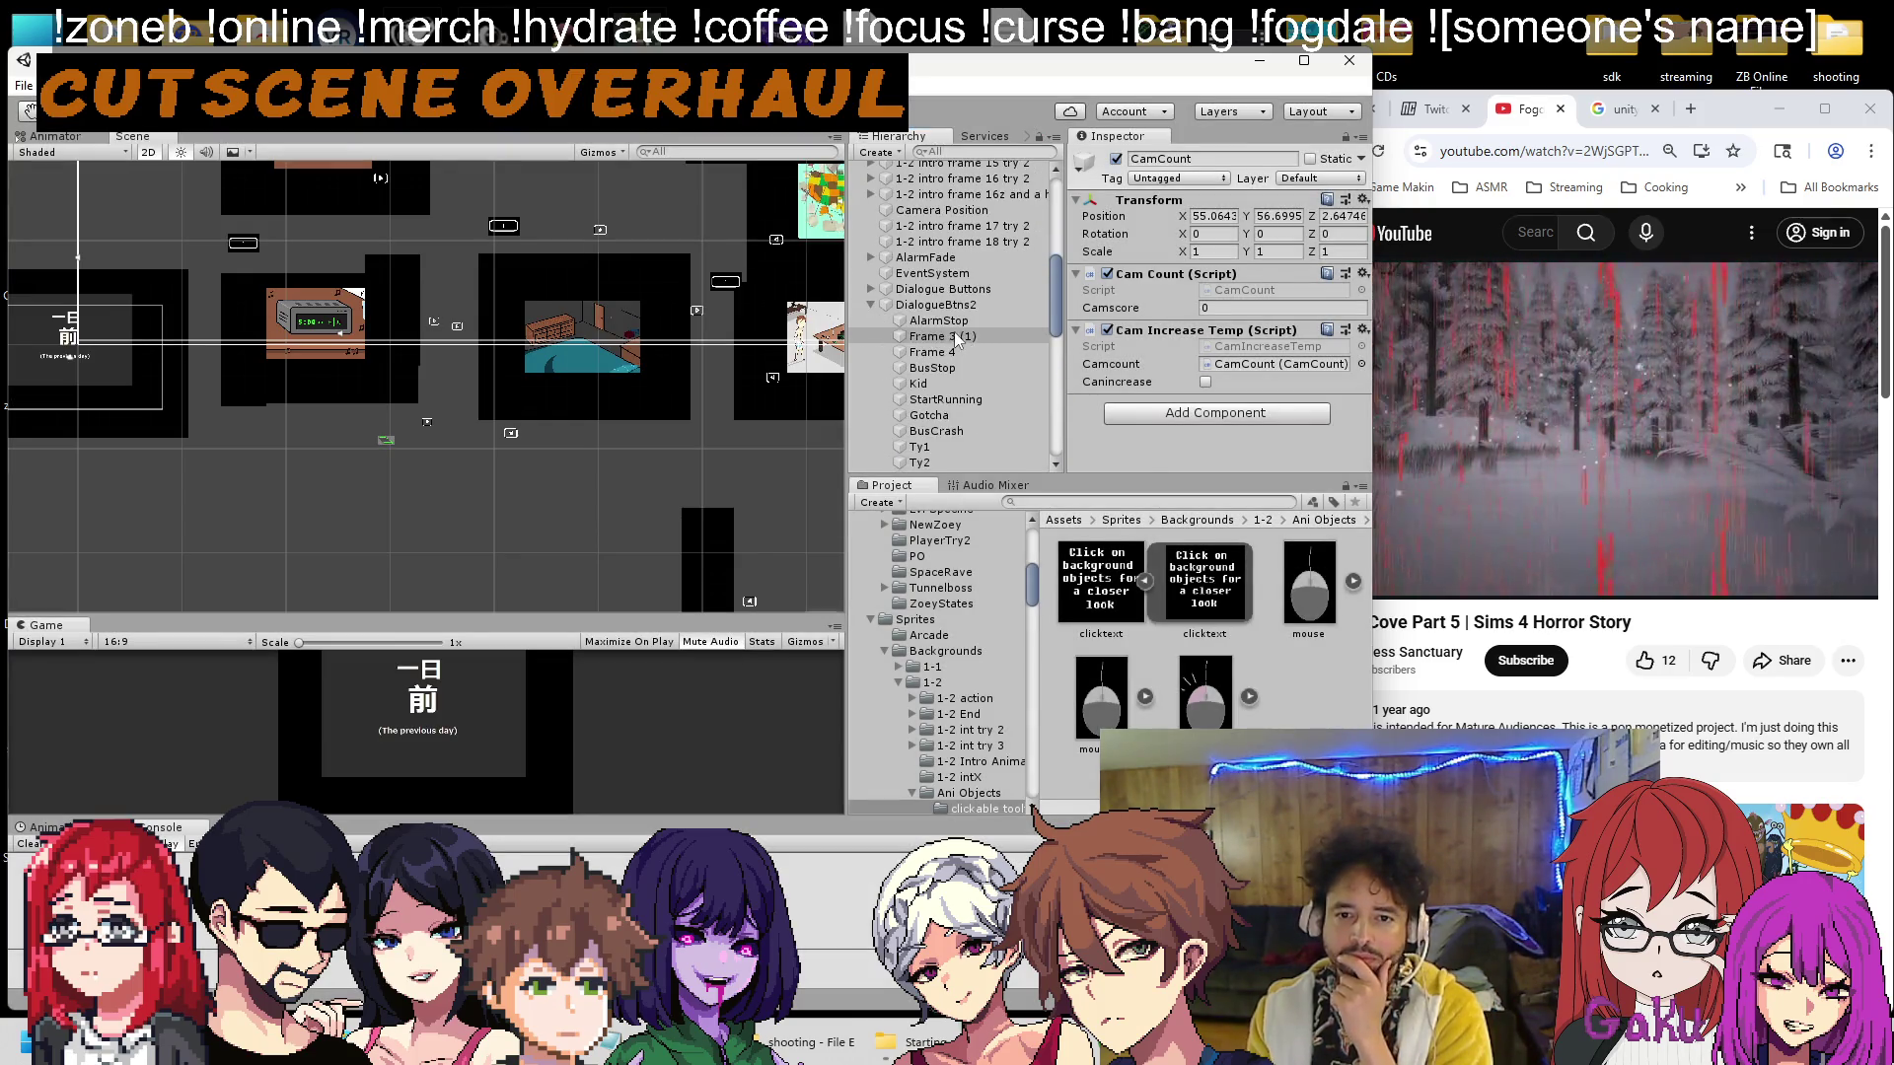
click(954, 335)
scroll(1195, 331, down, 5)
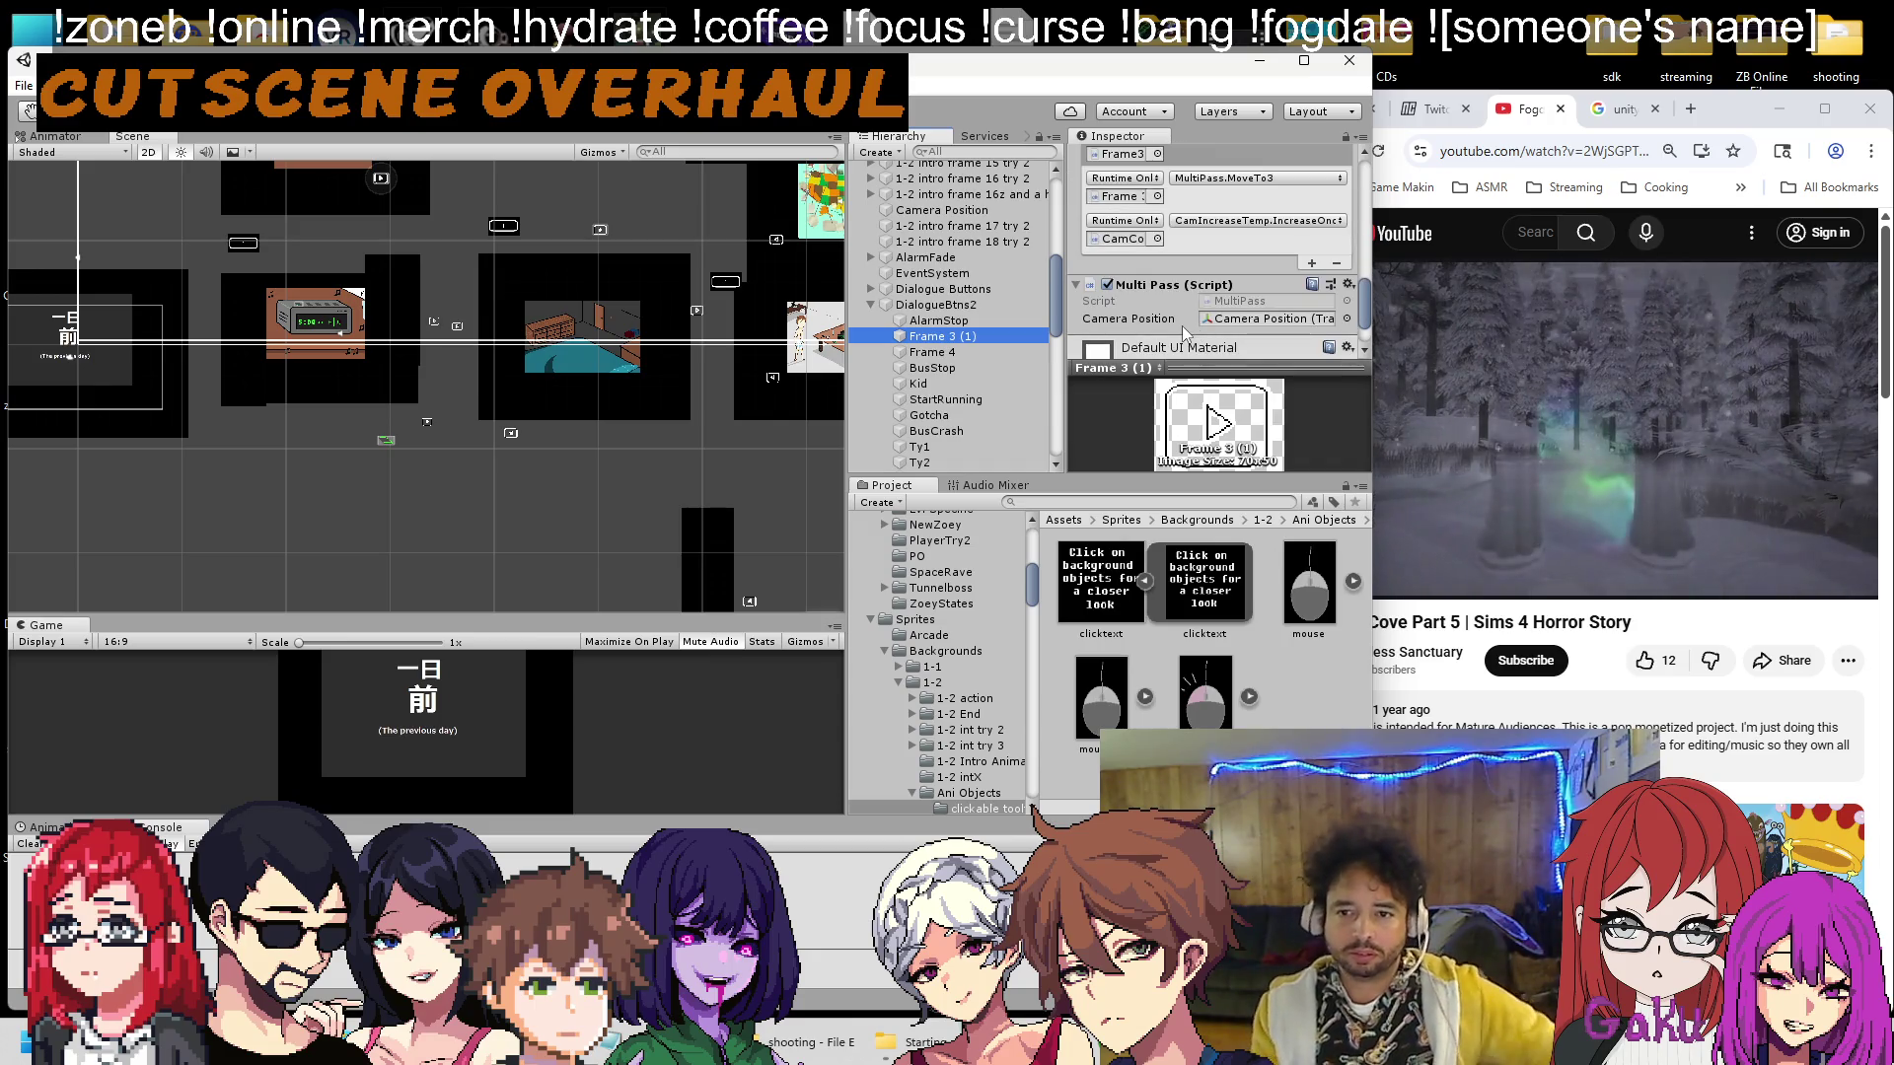
click(1154, 240)
click(924, 467)
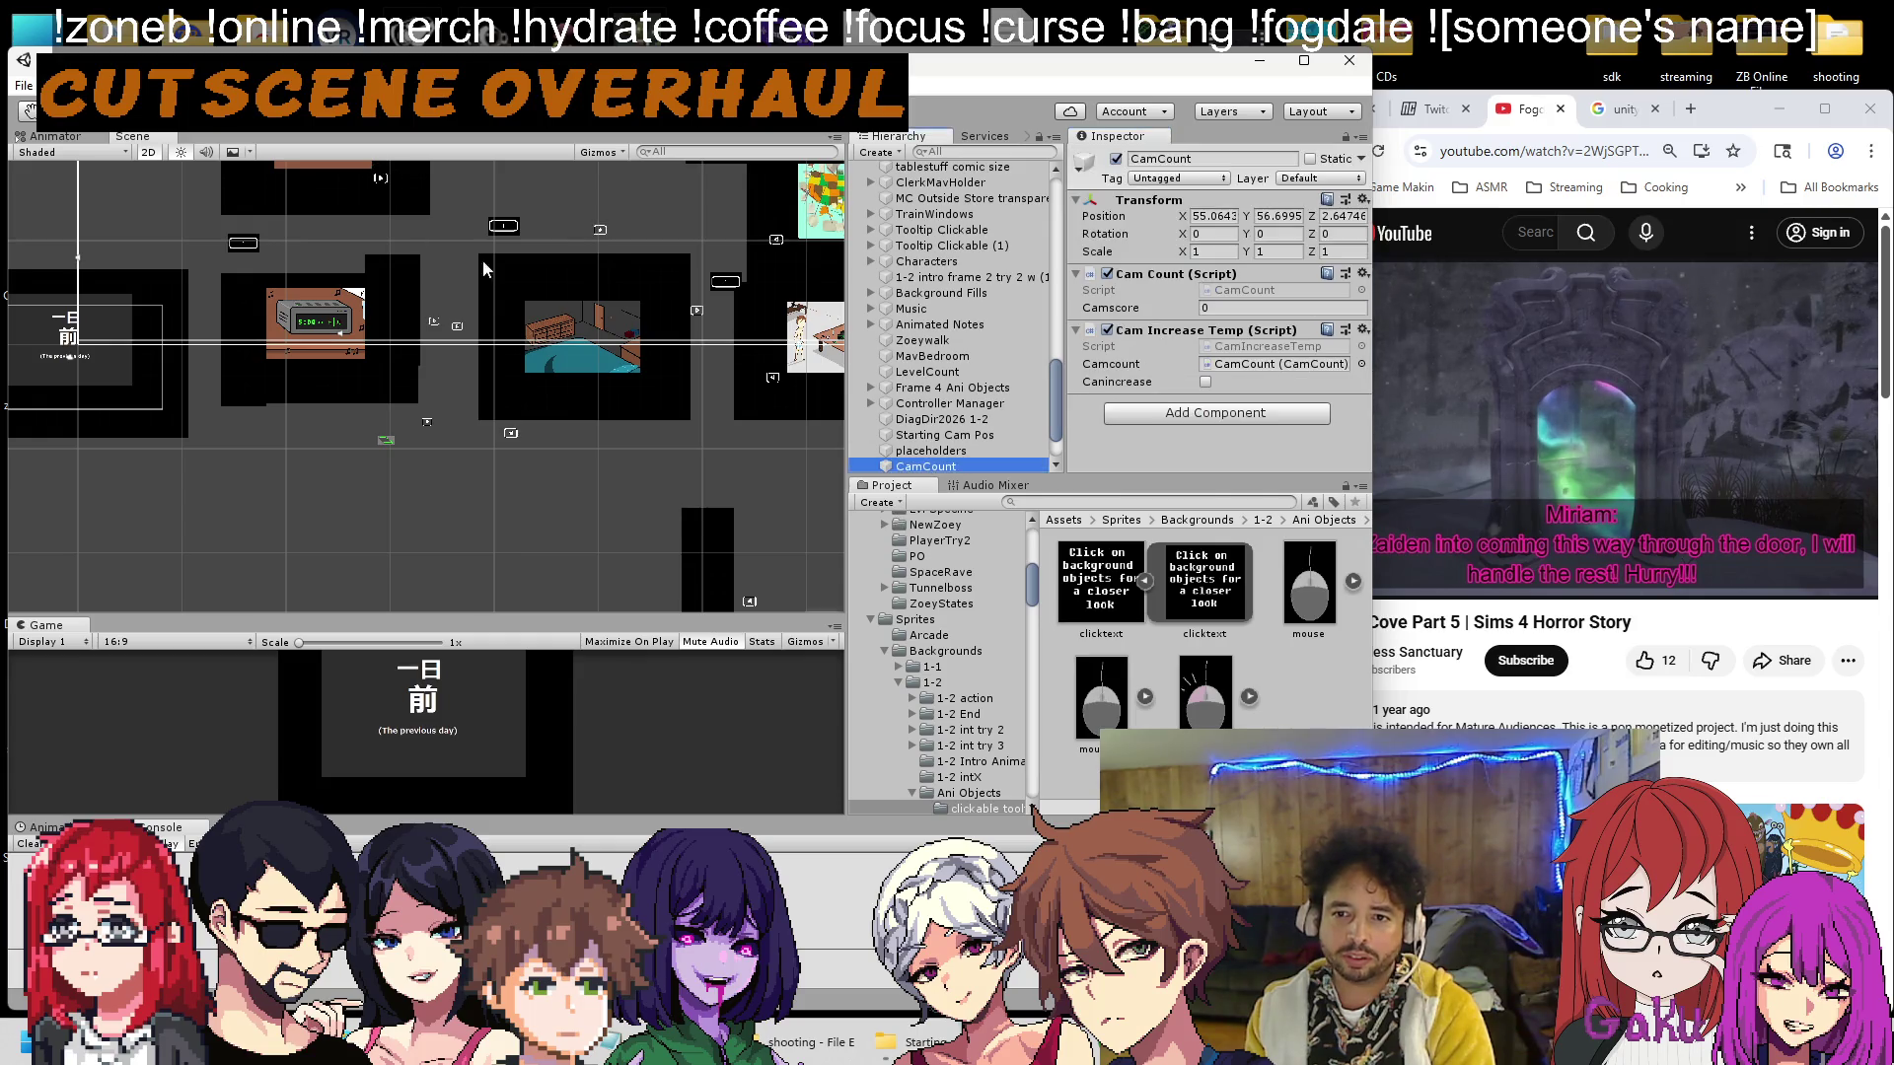
right_click(1141, 340)
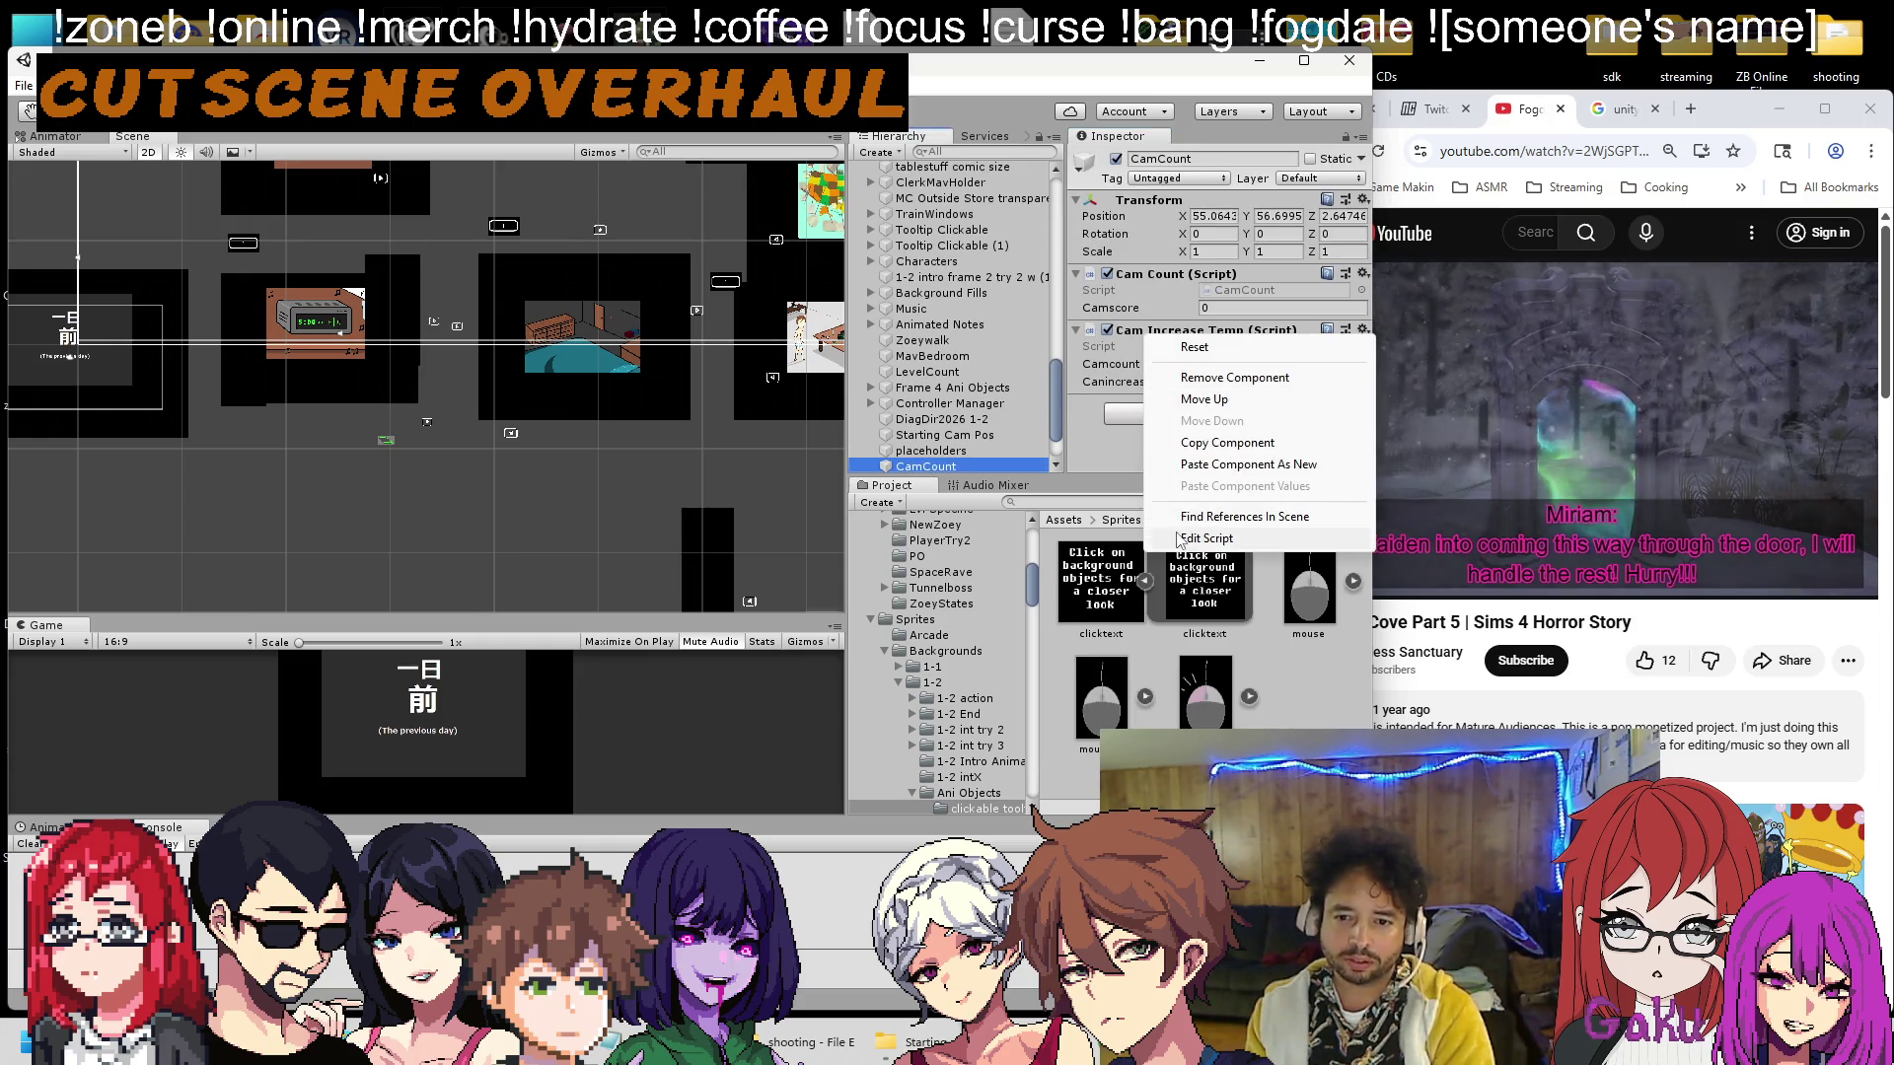
click(1176, 538)
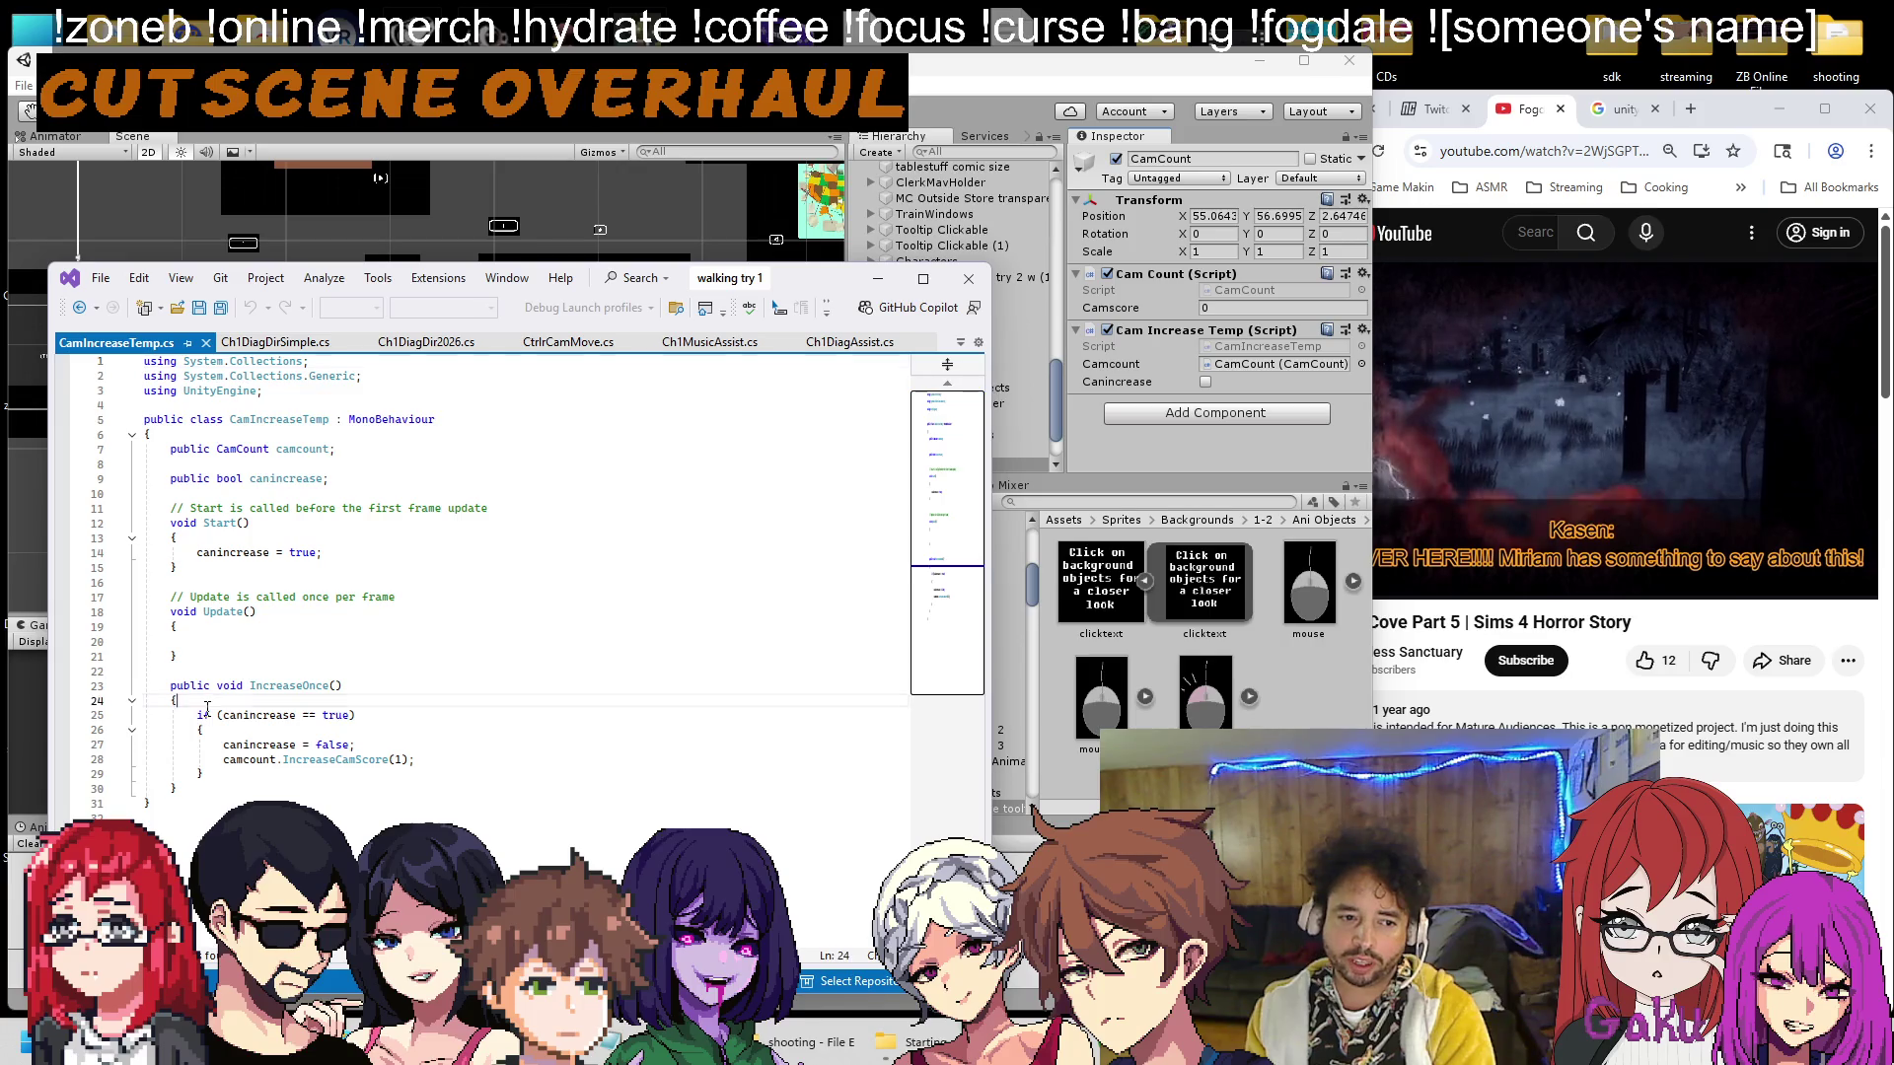
mouse_move(196, 715)
mouse_down()
mouse_move(339, 714)
mouse_move(315, 747)
mouse_up()
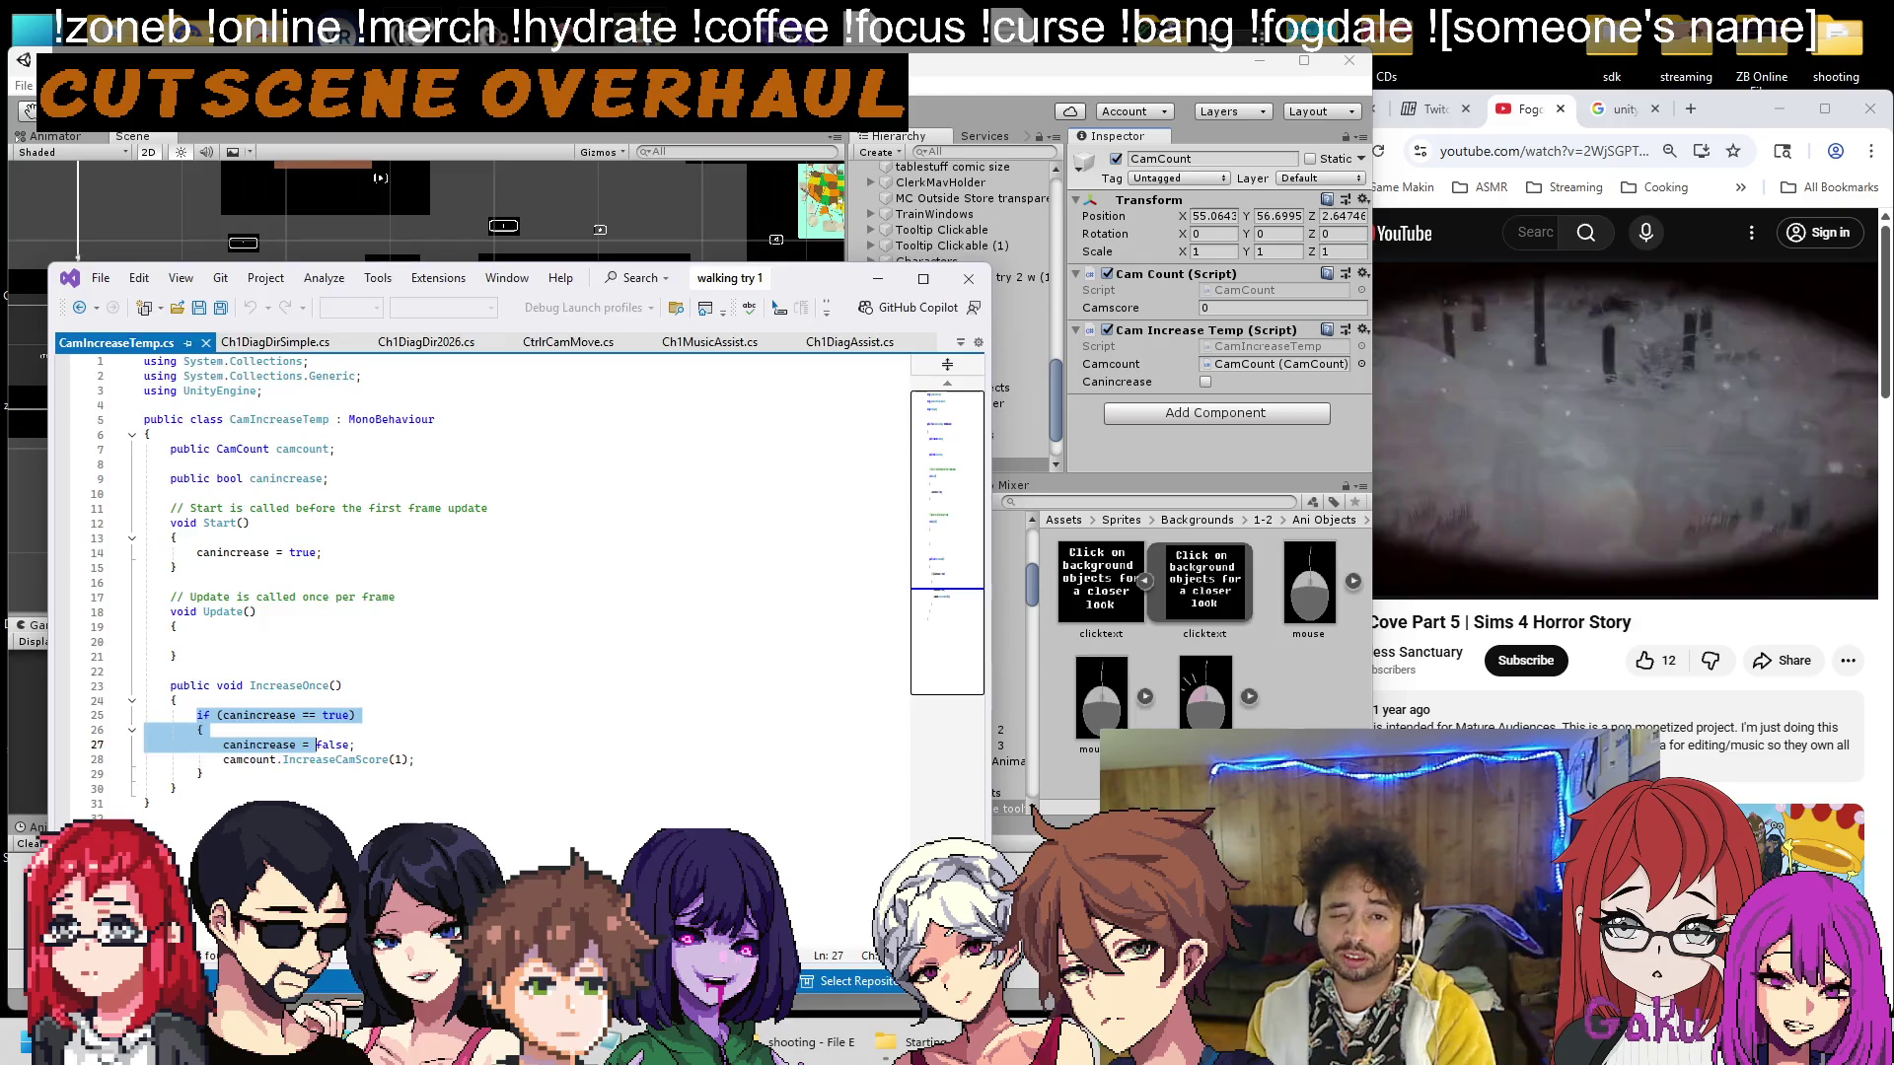
click(955, 461)
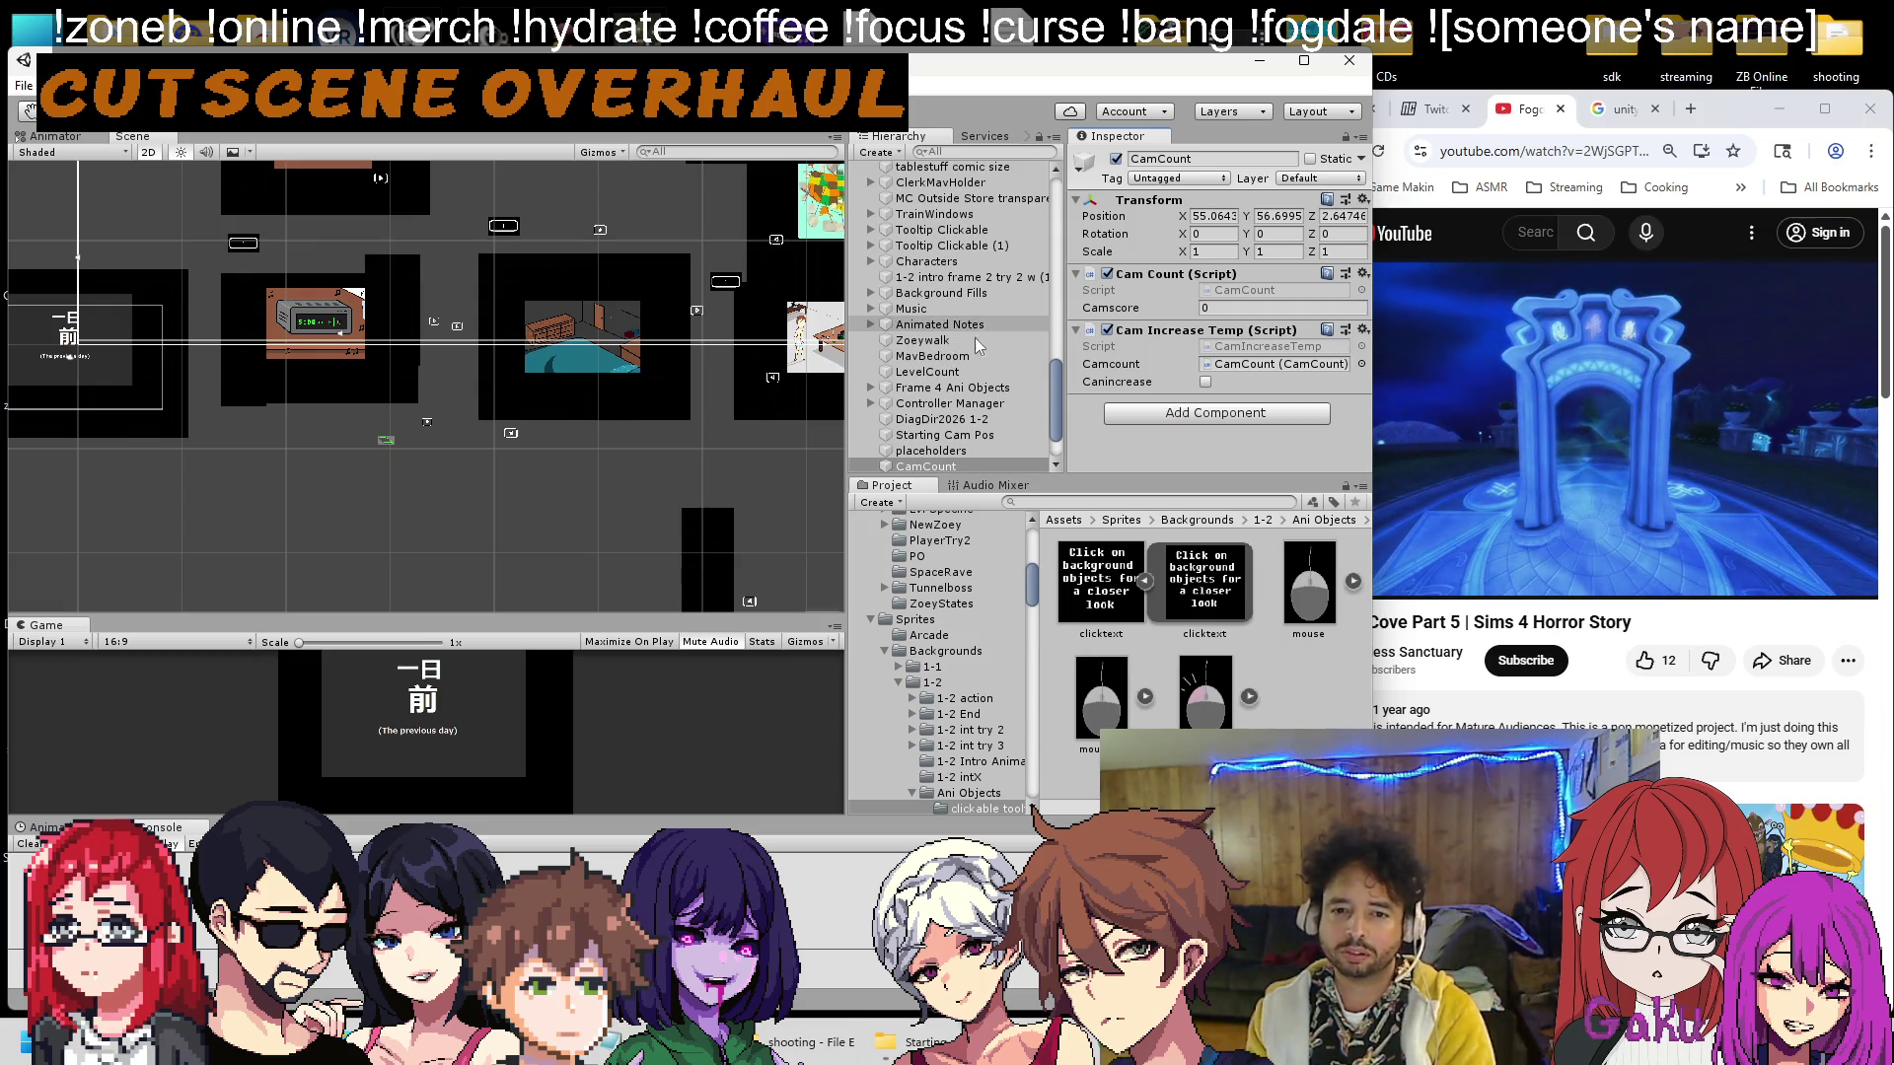
Add the Cam Increase Temp script component to DiagDir2026 1-2 by searching 'cam'.
scroll(962, 419, down, 2)
scroll(937, 429, up, 7)
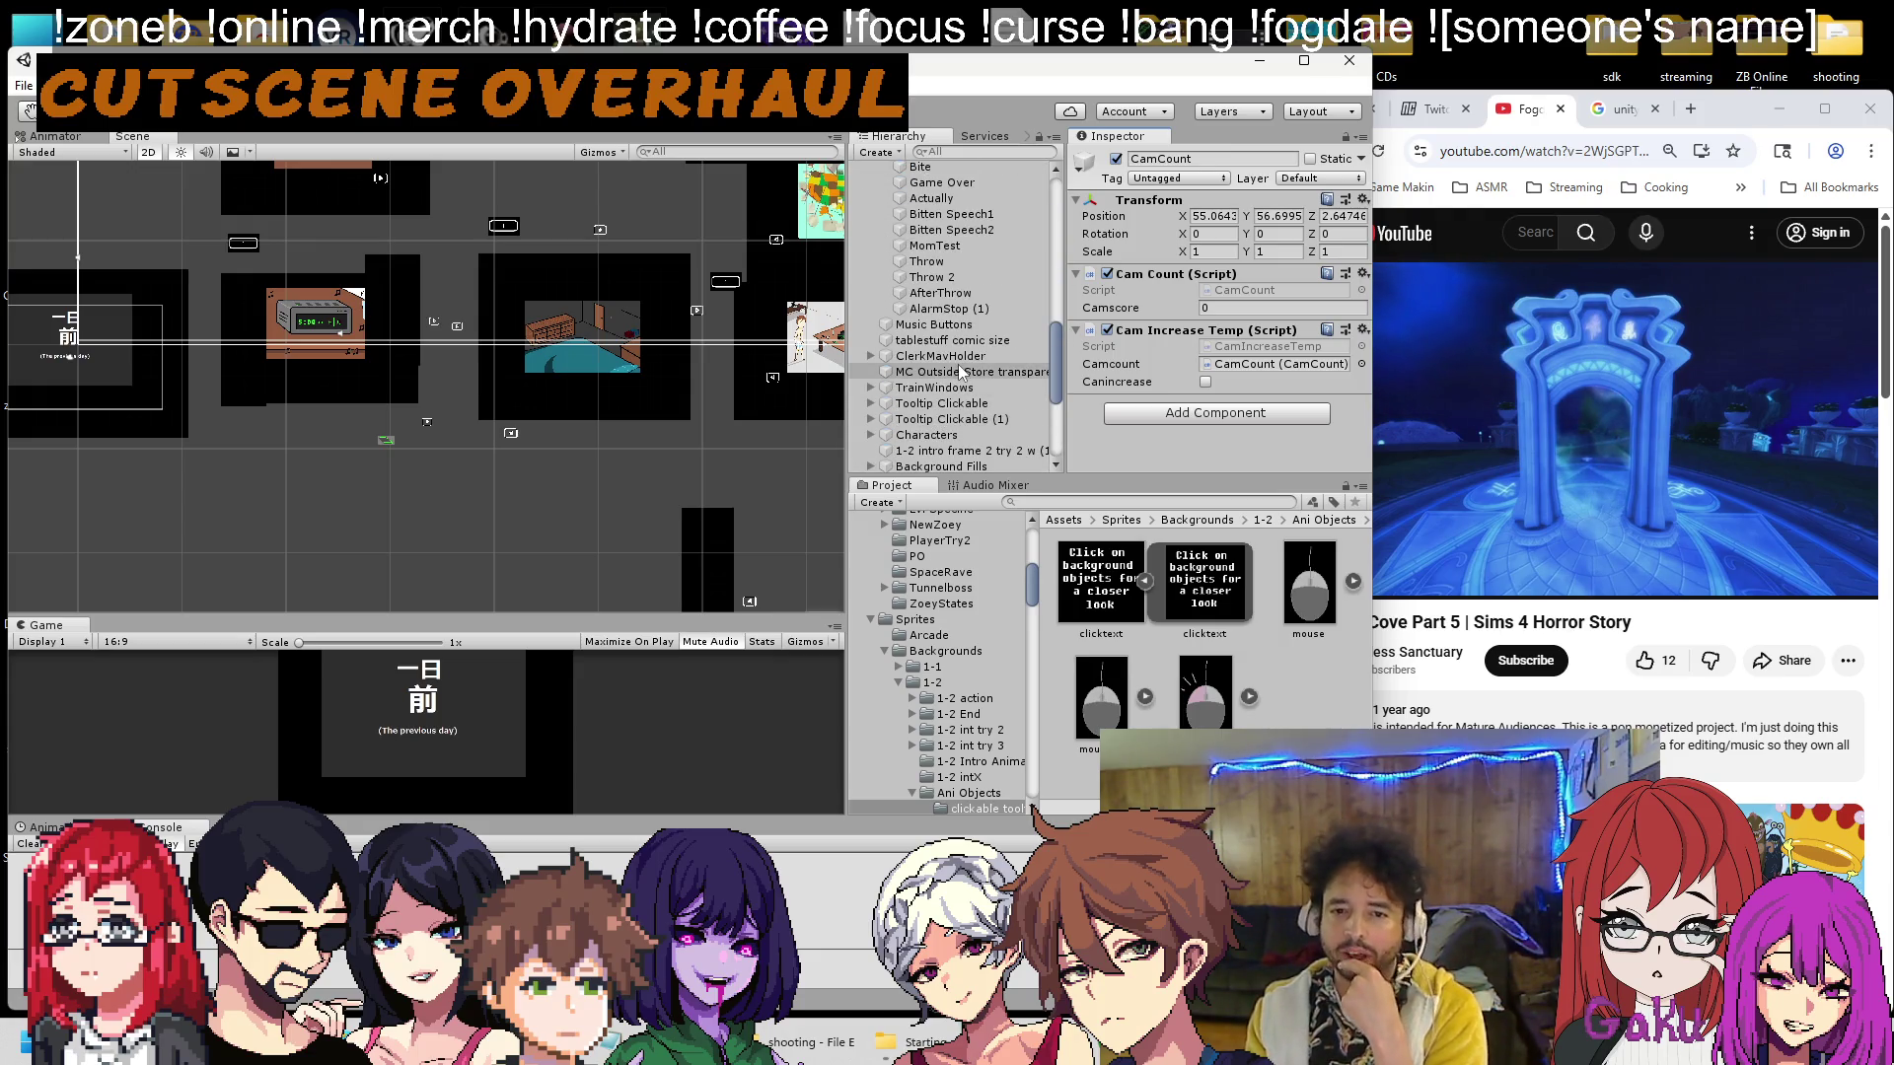
scroll(925, 368, down, 5)
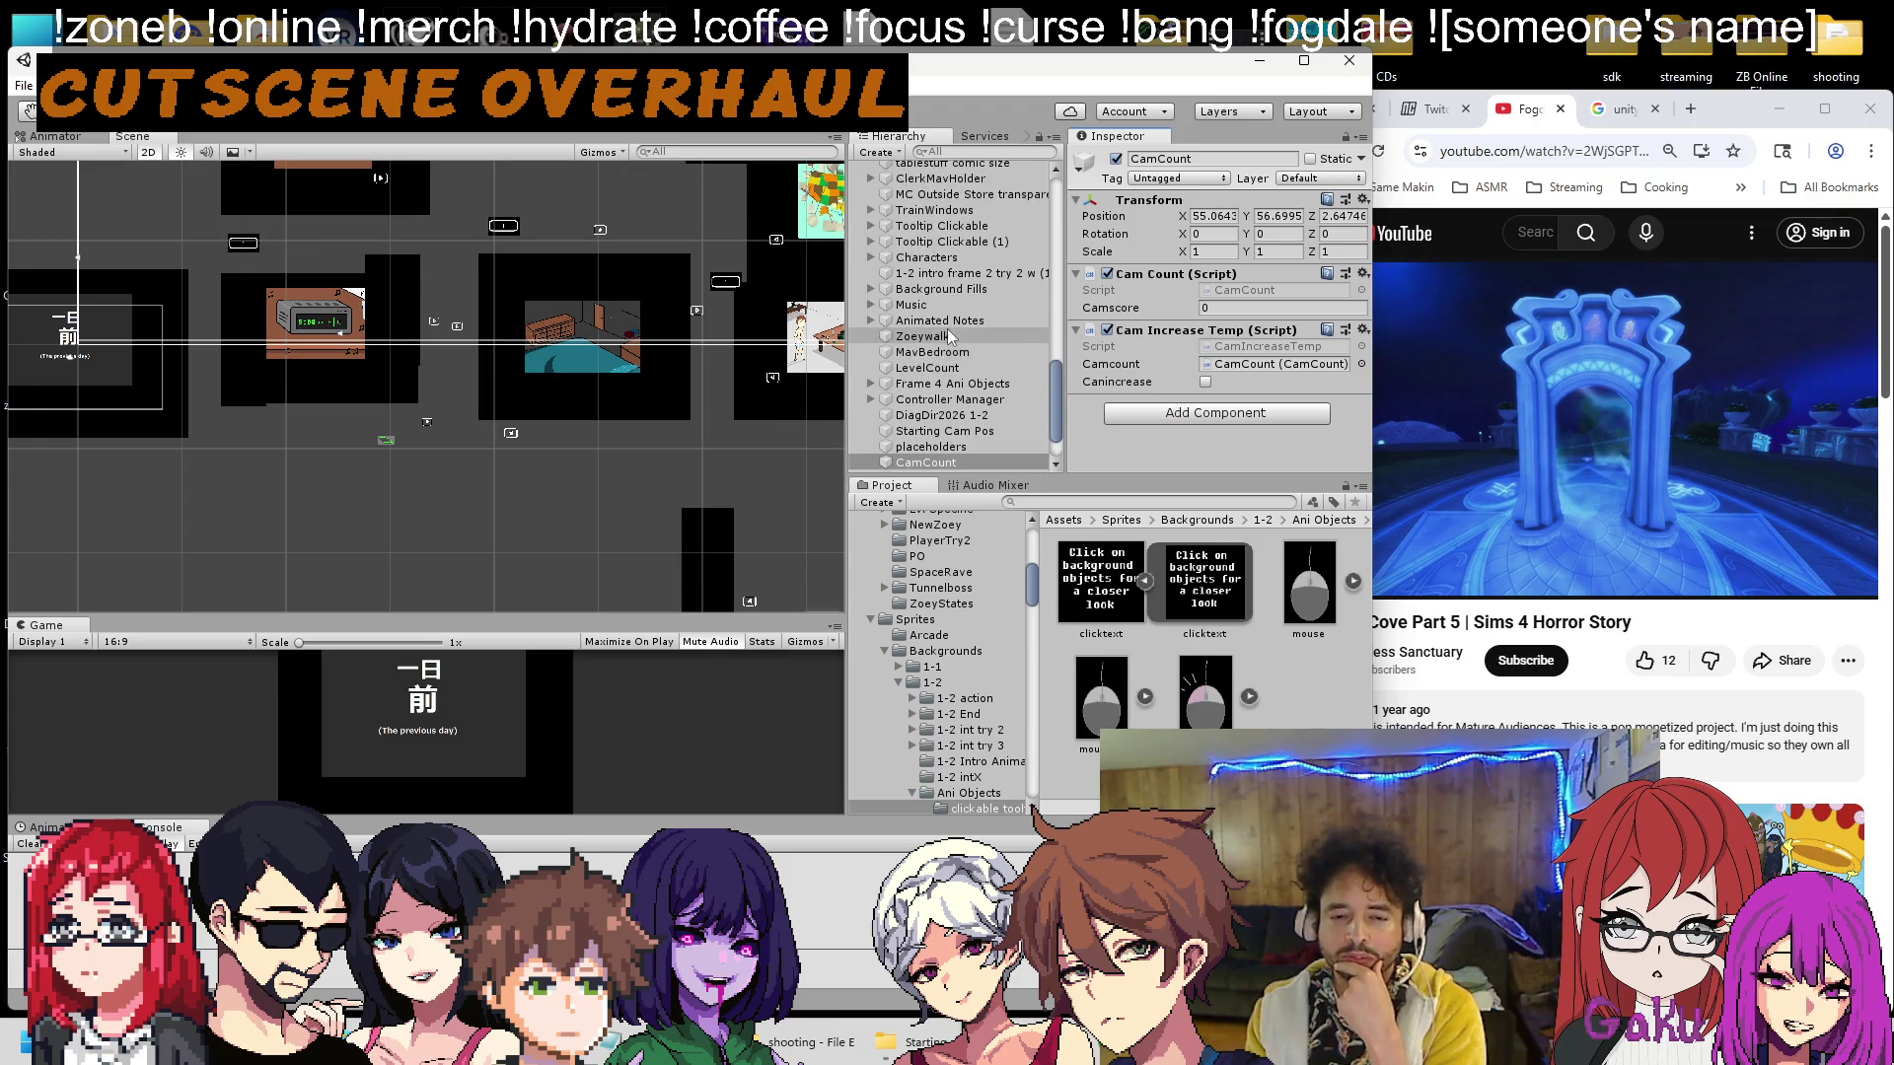
click(1021, 398)
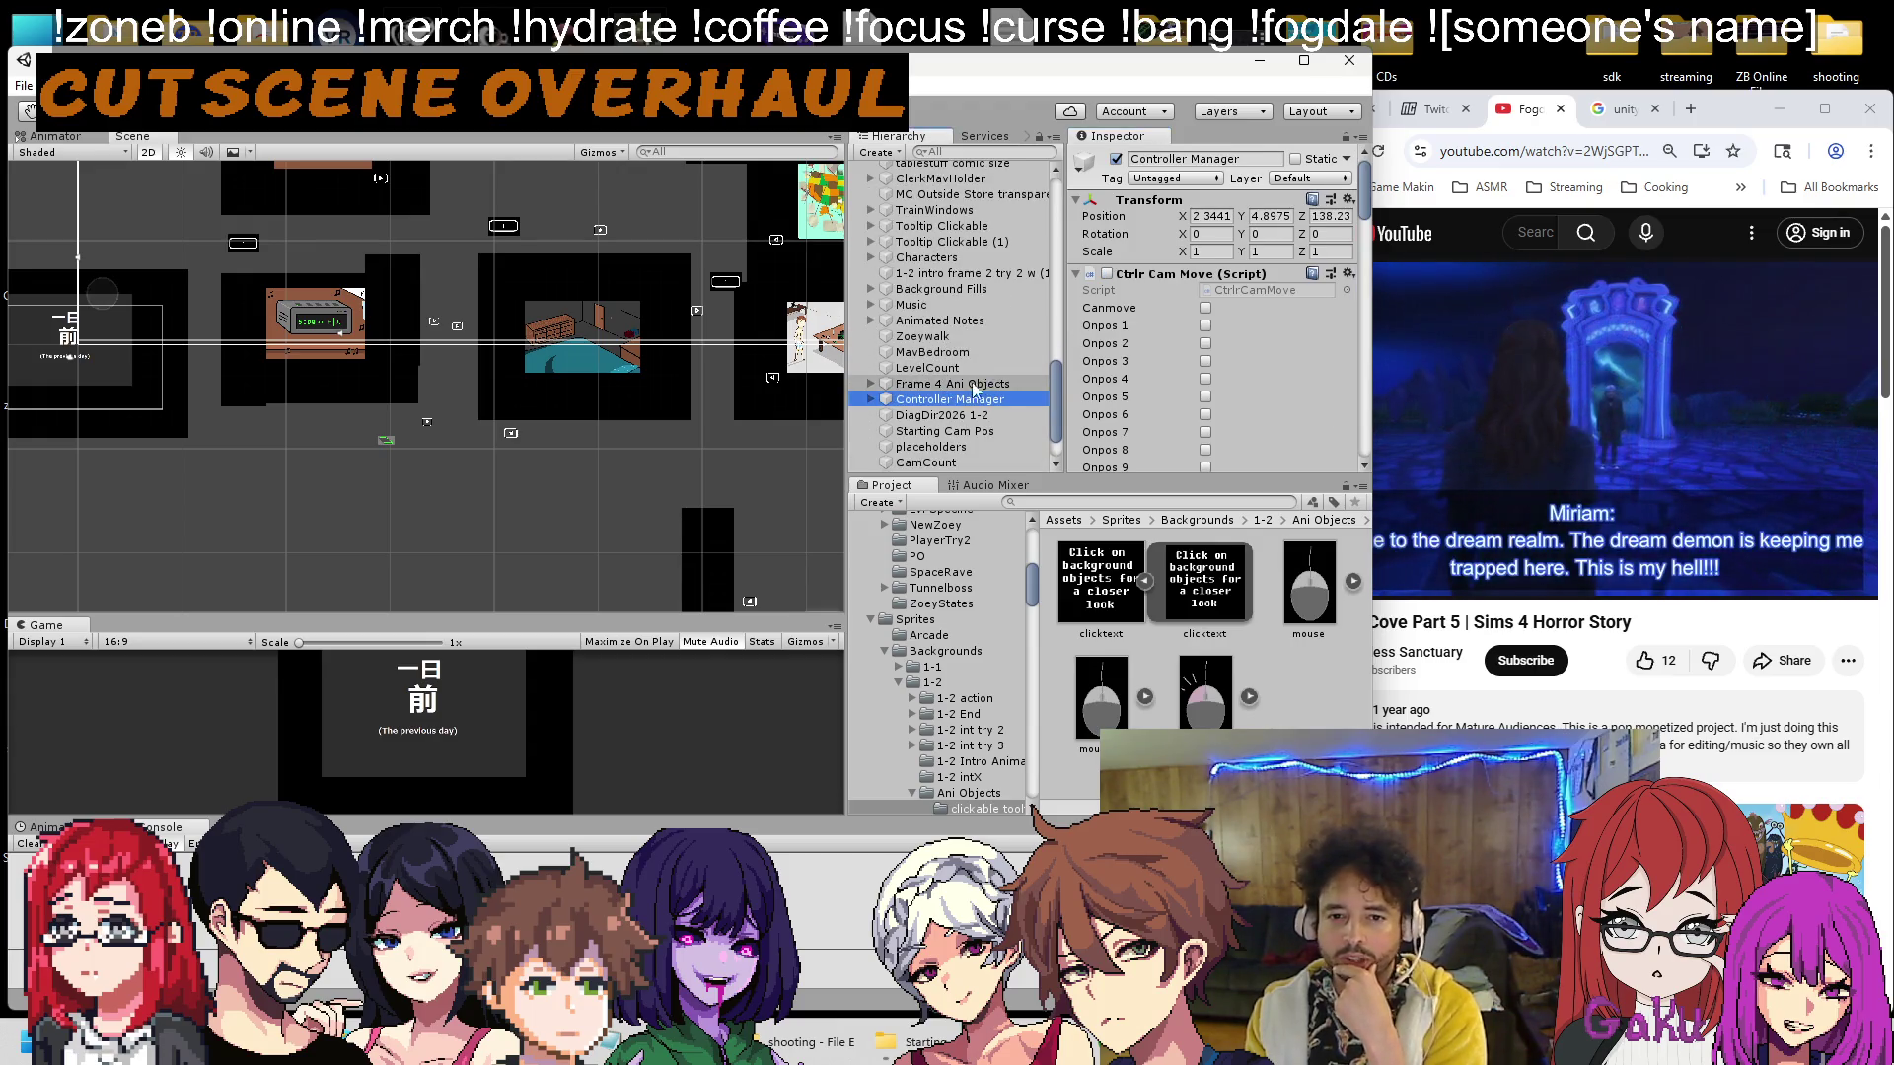
click(986, 416)
scroll(1169, 368, down, 5)
scroll(1169, 368, down, 1)
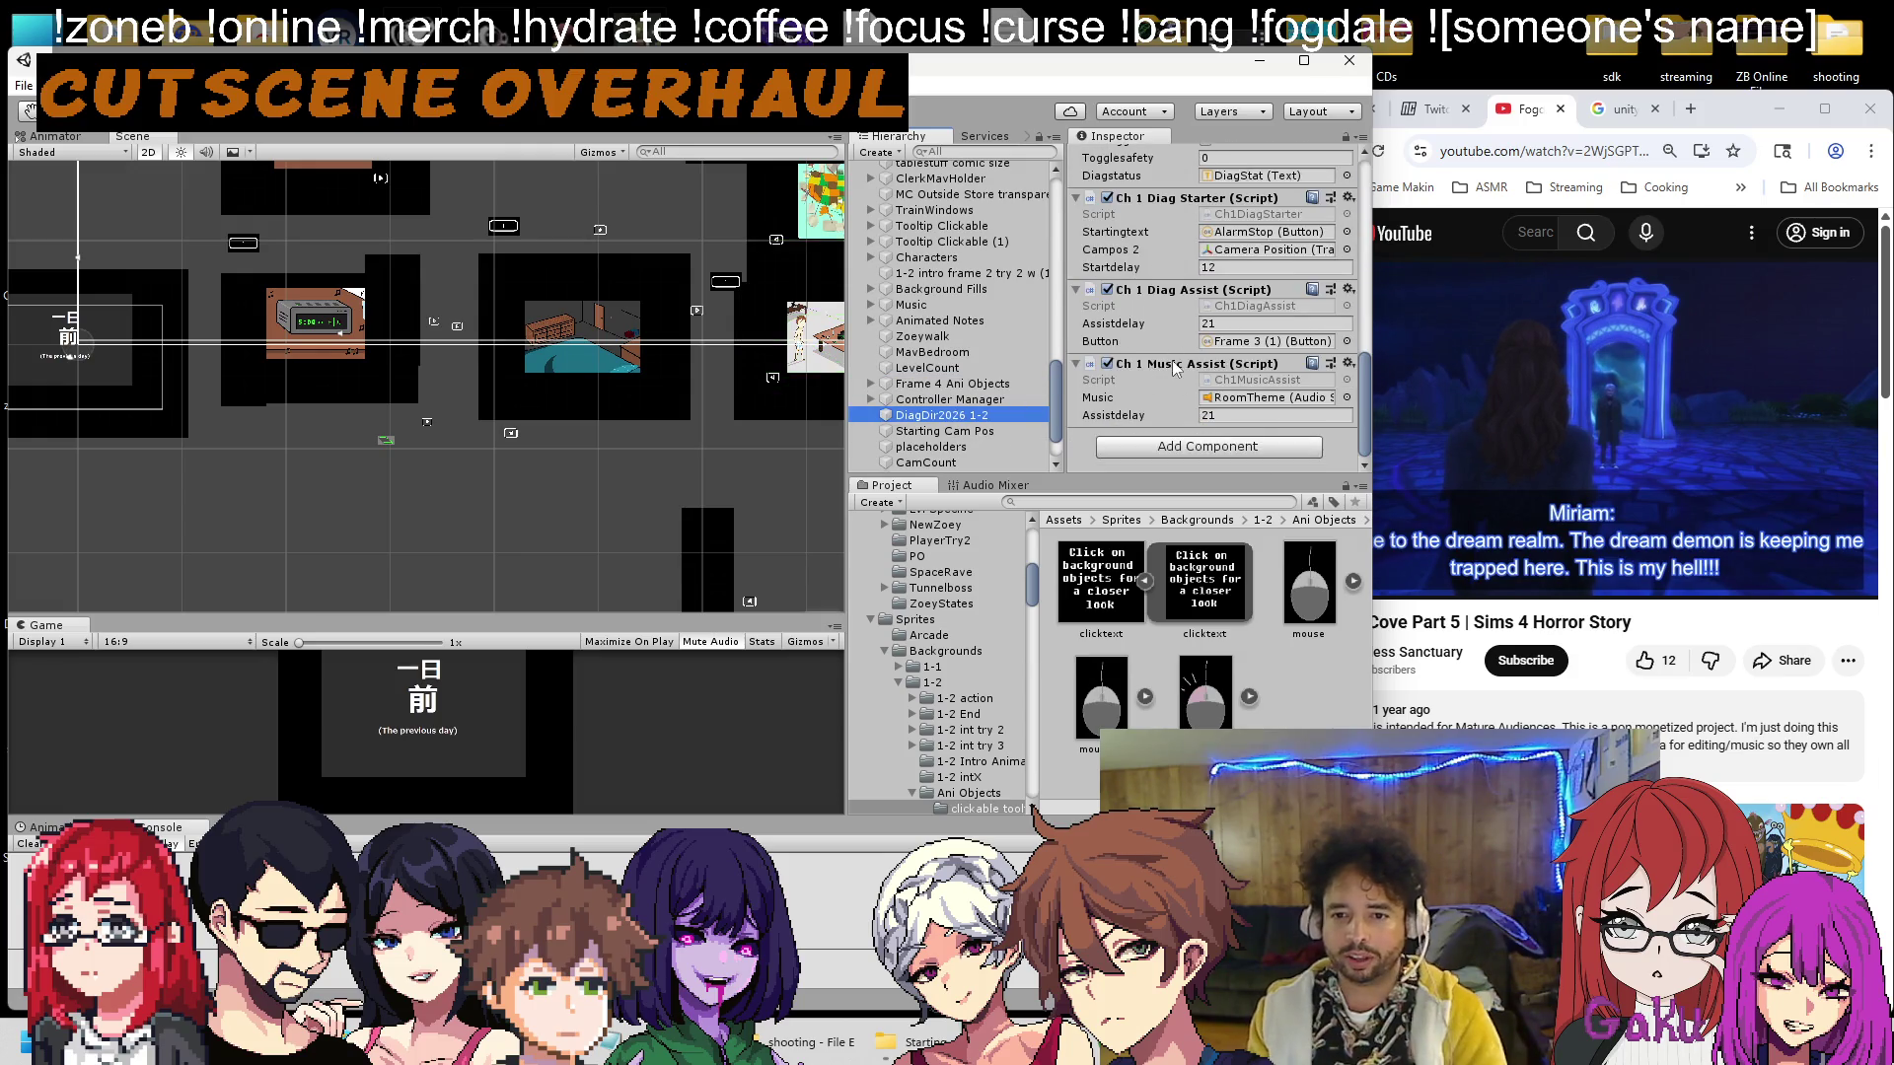
click(1135, 449)
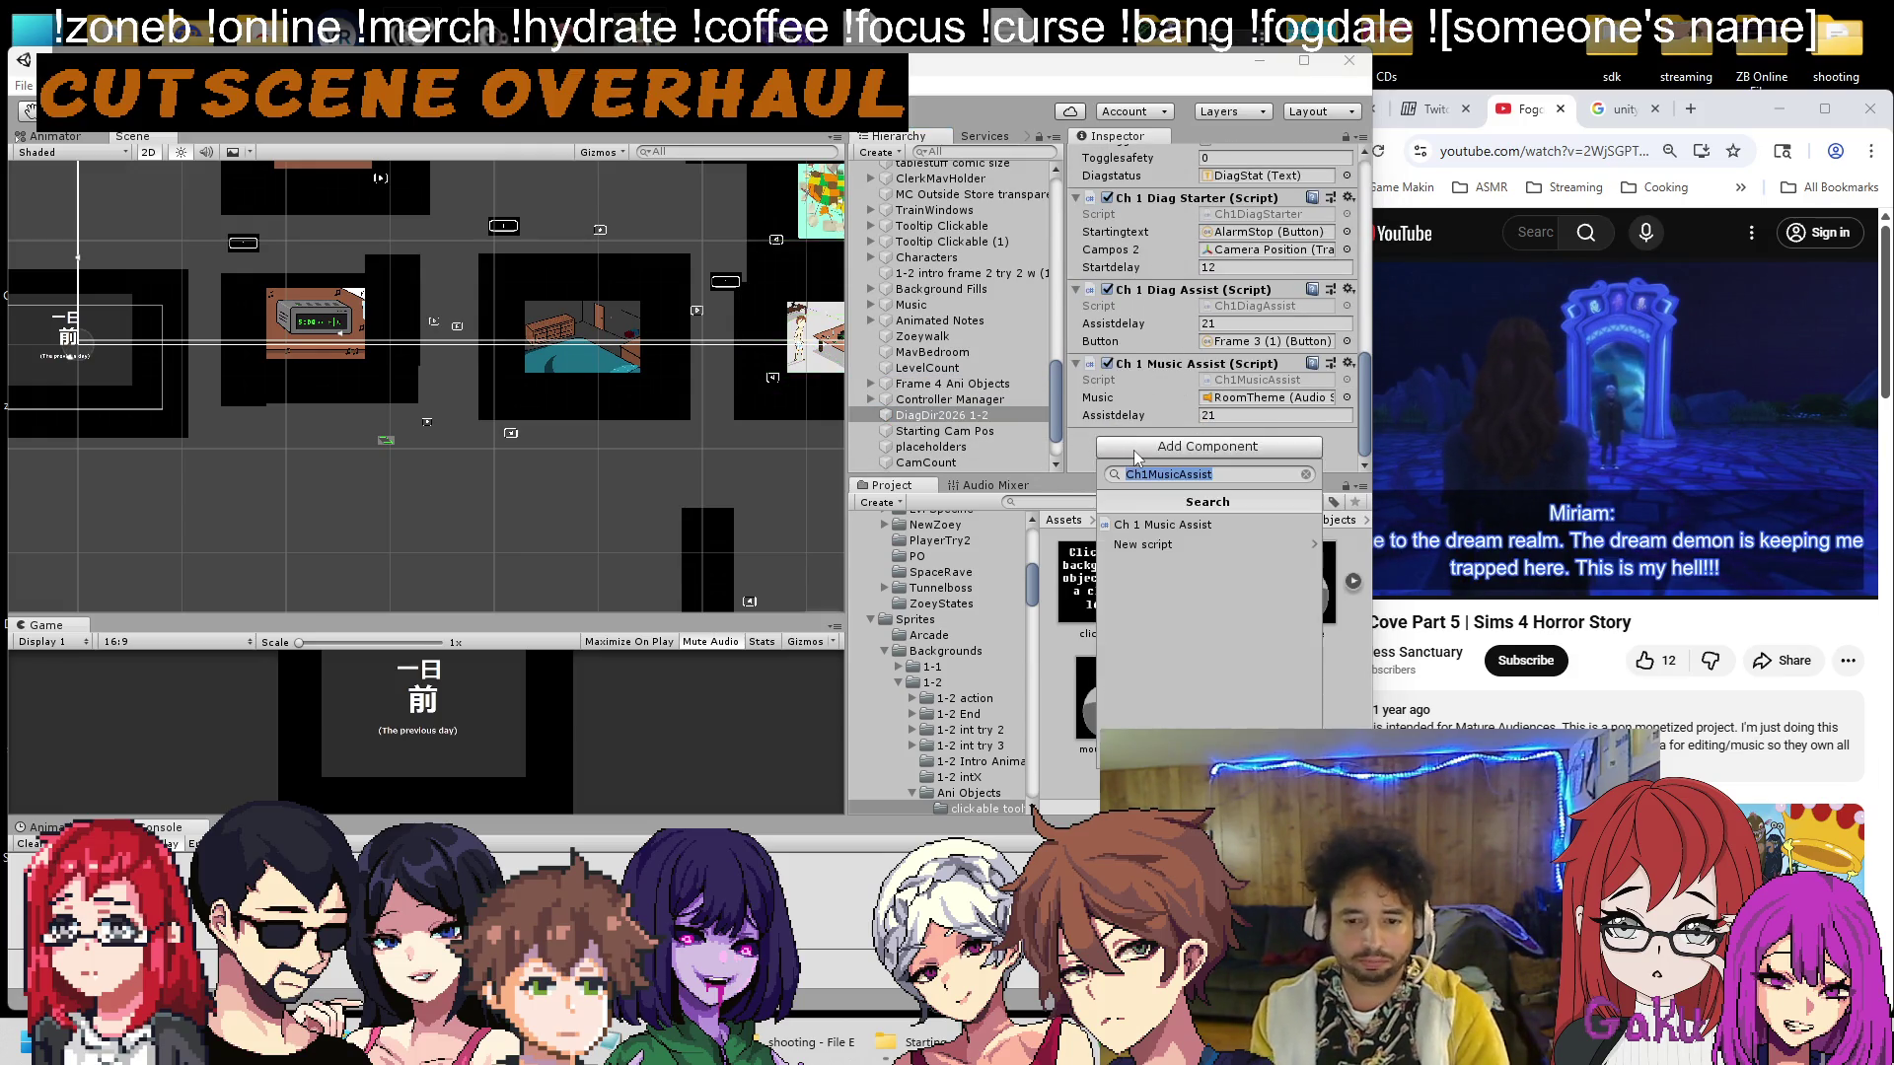
text(cam)
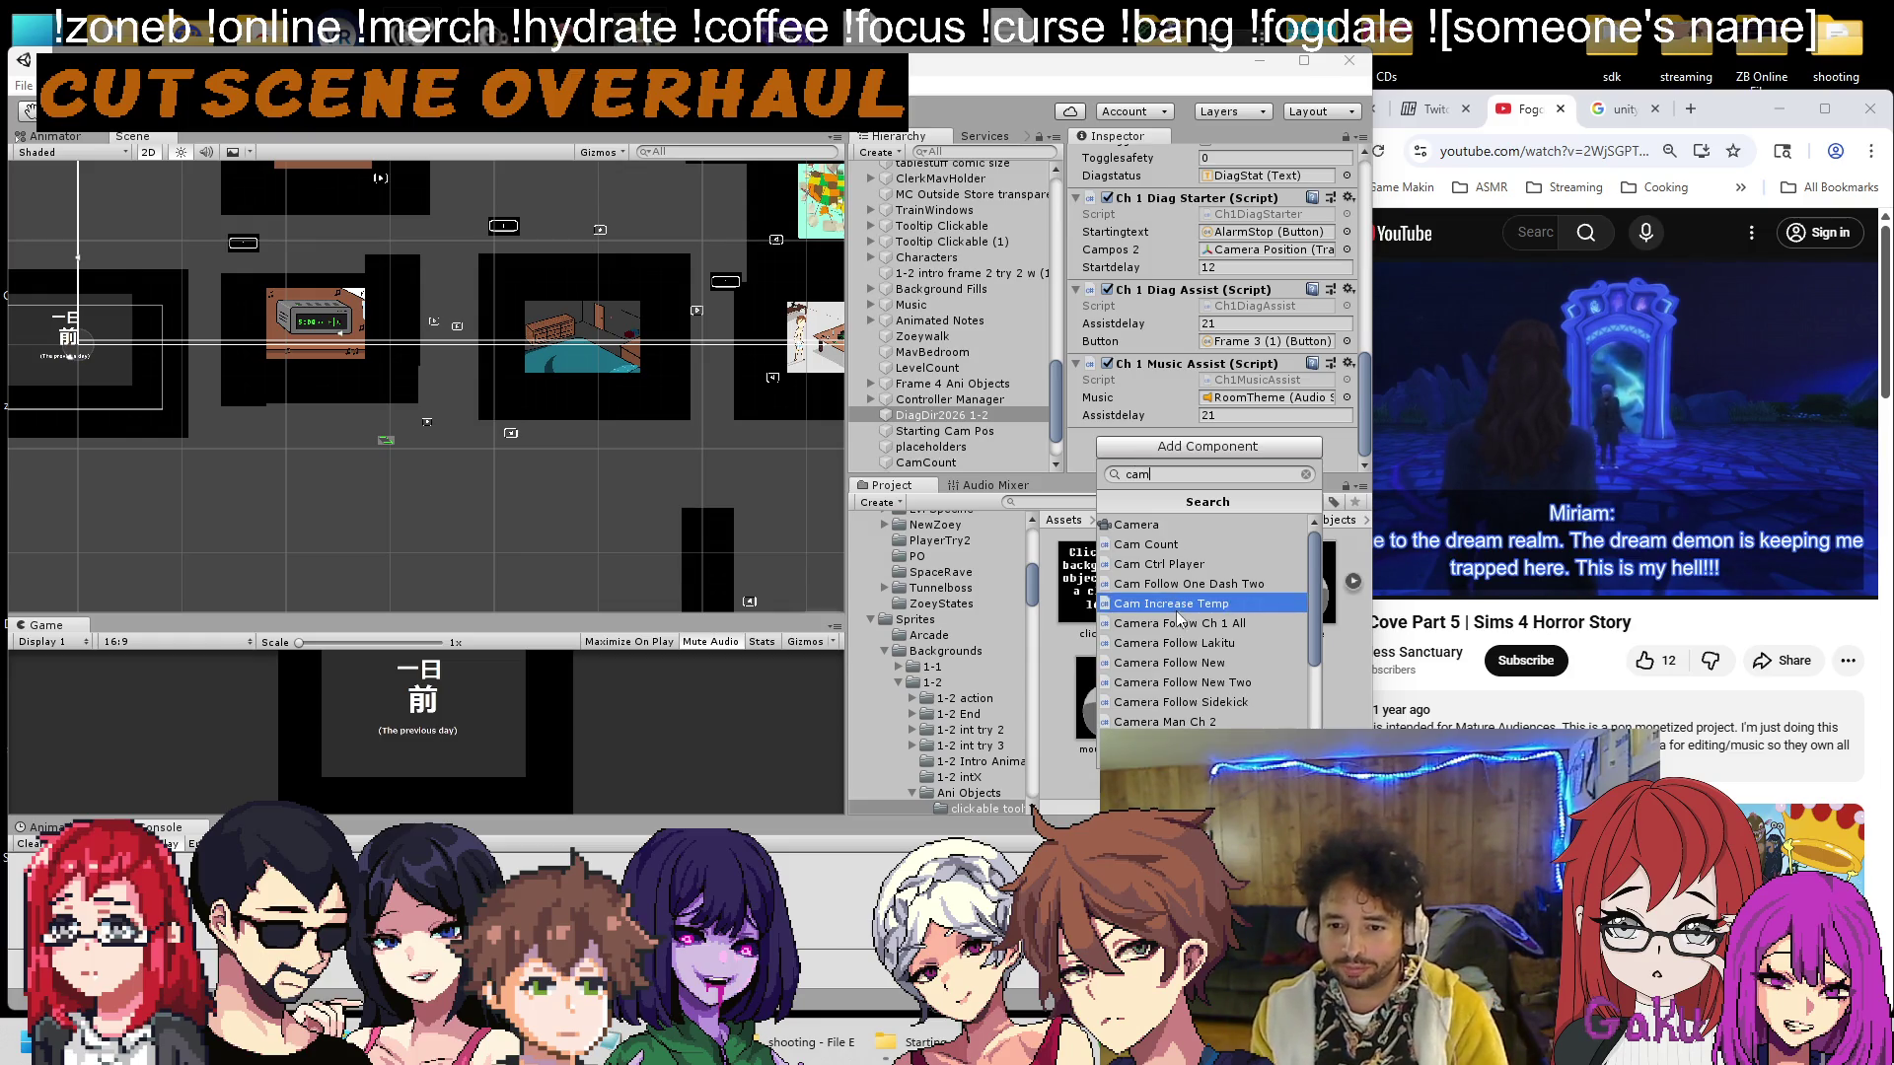
click(1179, 604)
Link the new component's Camcount field to the CamCount object.
scroll(947, 395, down, 3)
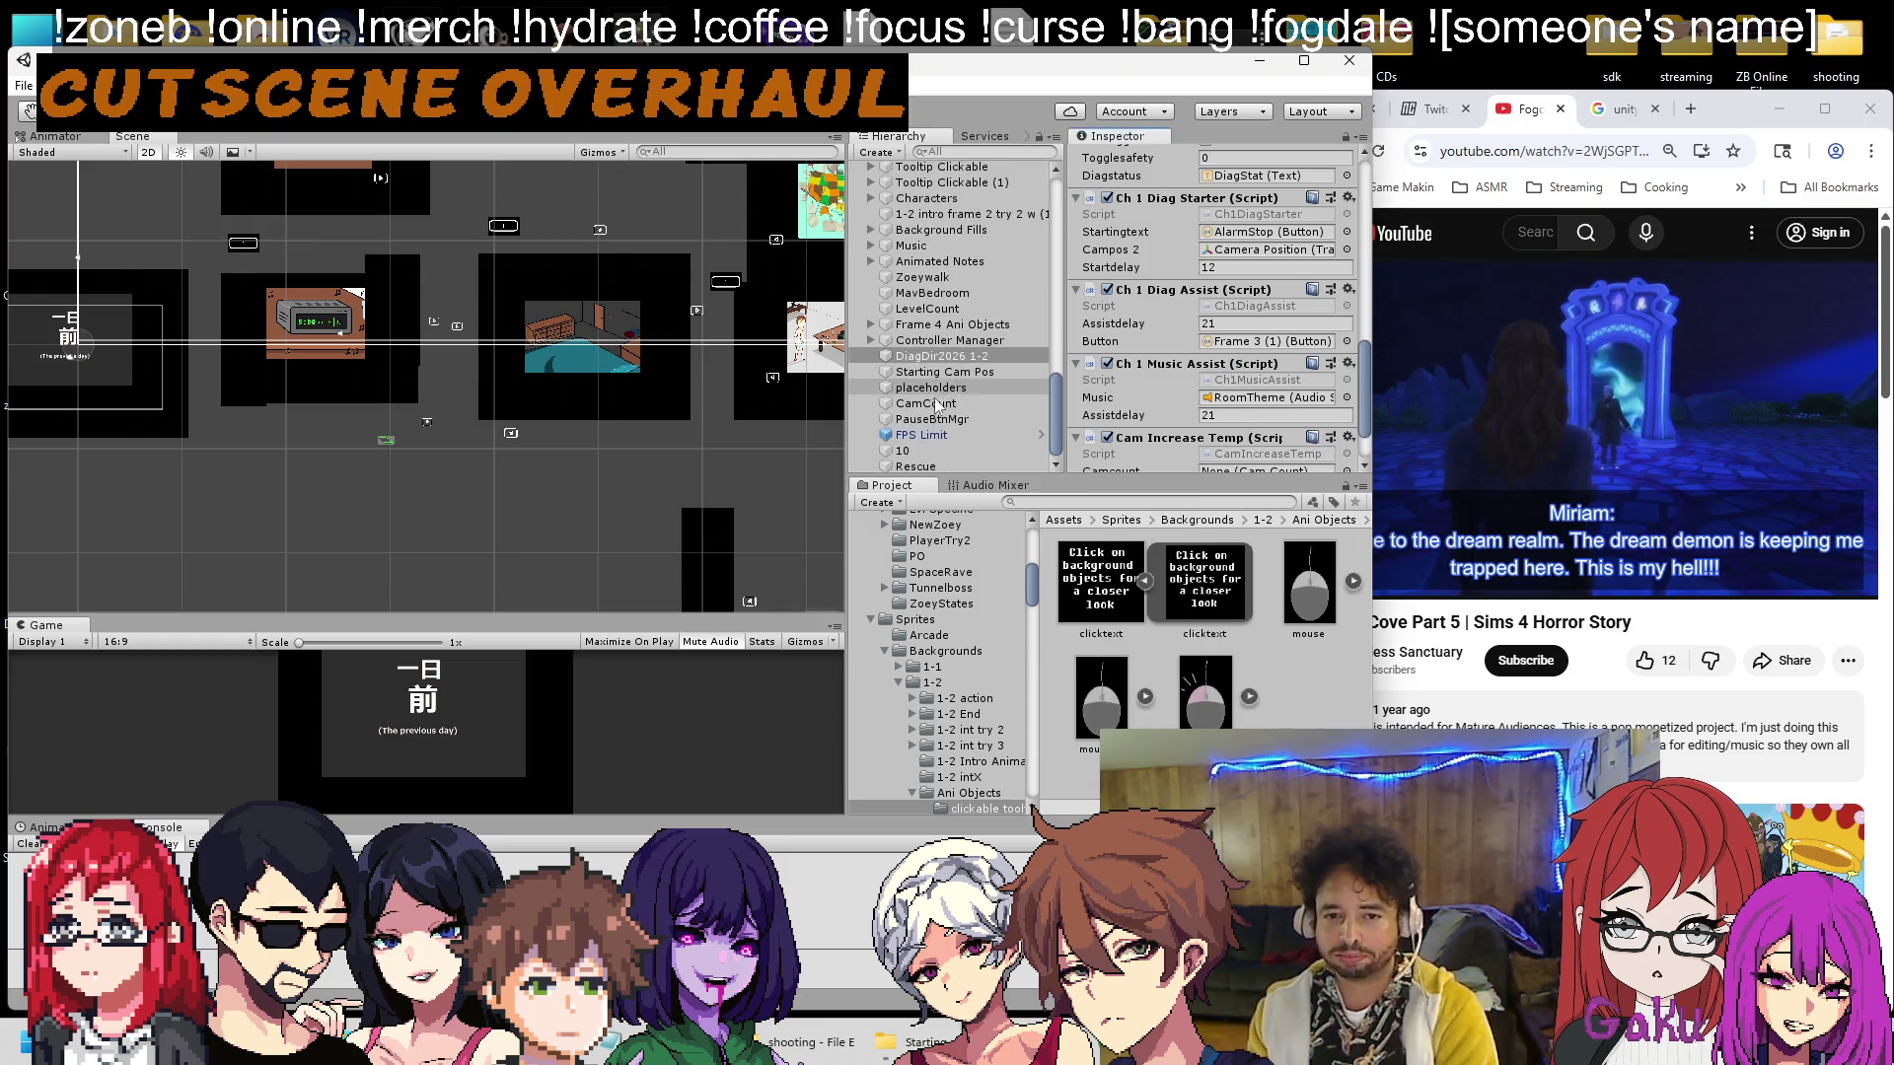
drag(928, 403, 1240, 455)
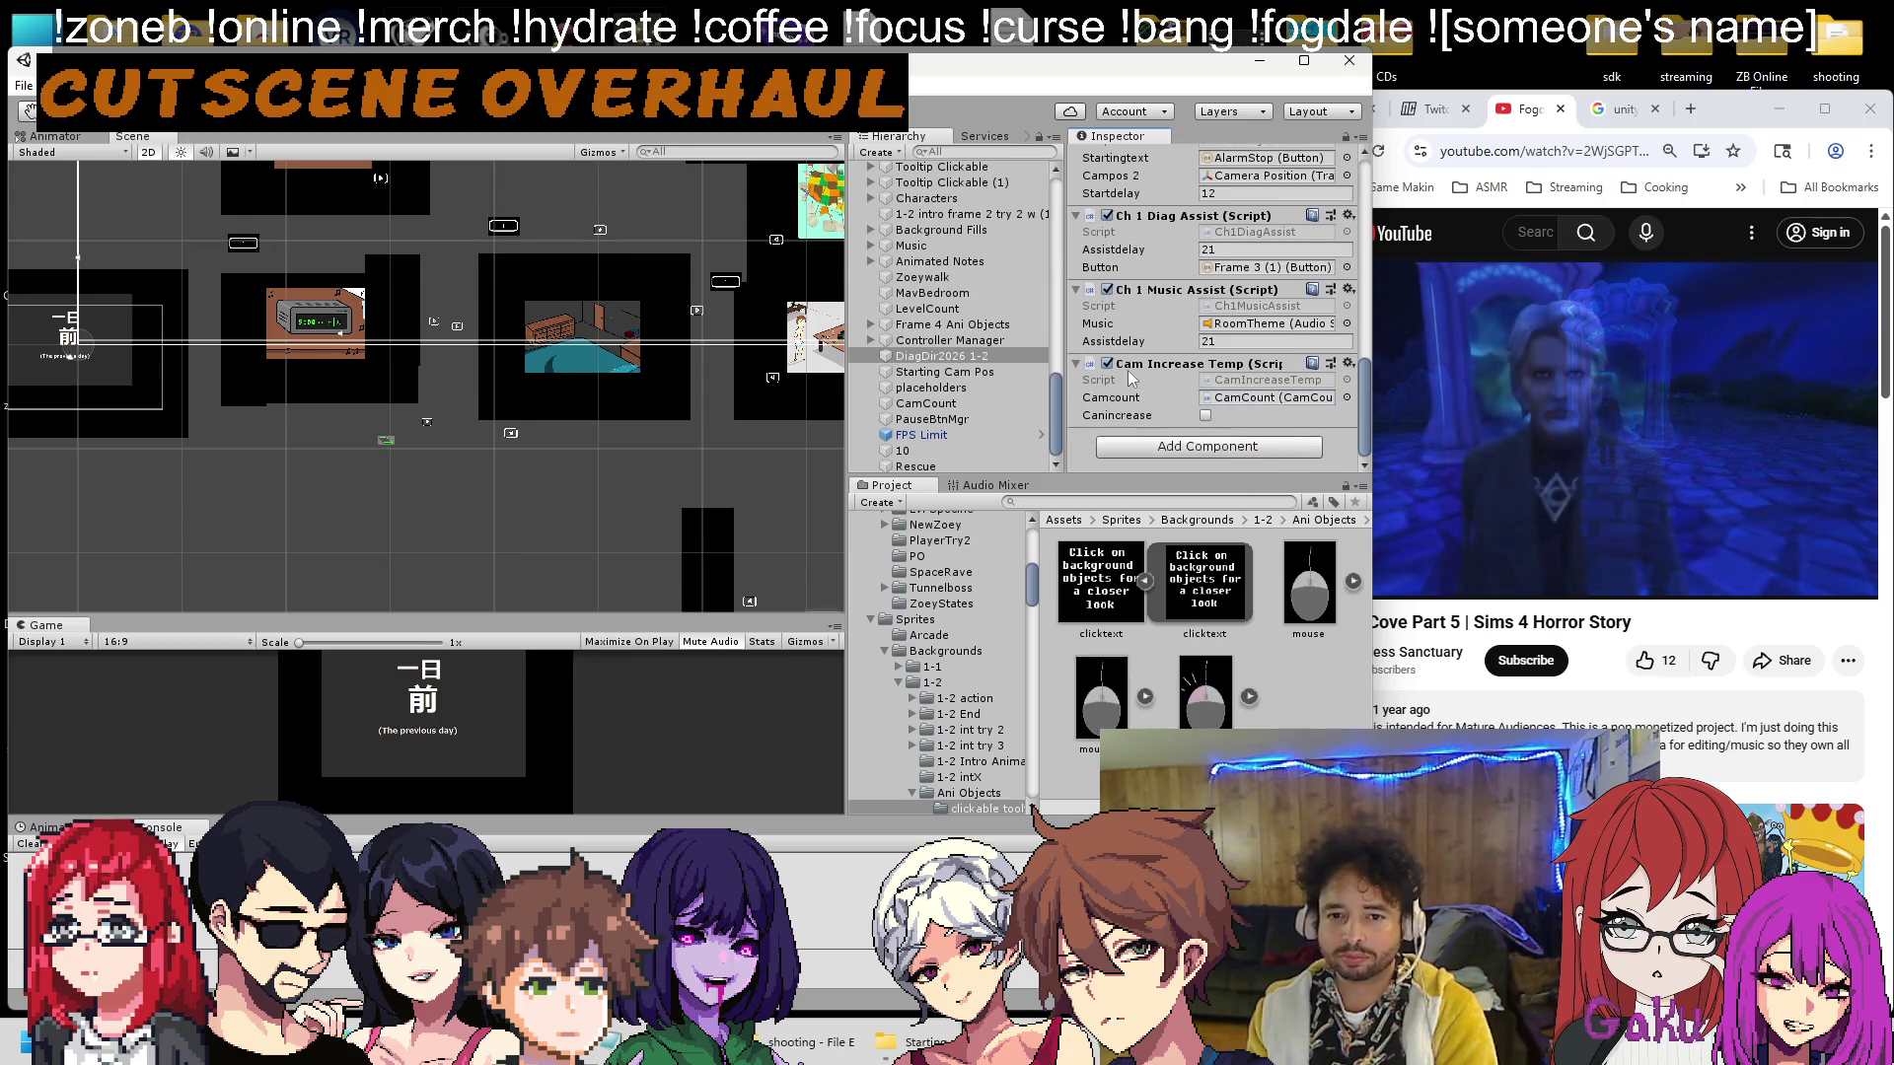
scroll(968, 346, up, 2)
scroll(1162, 309, up, 5)
scroll(1162, 310, down, 6)
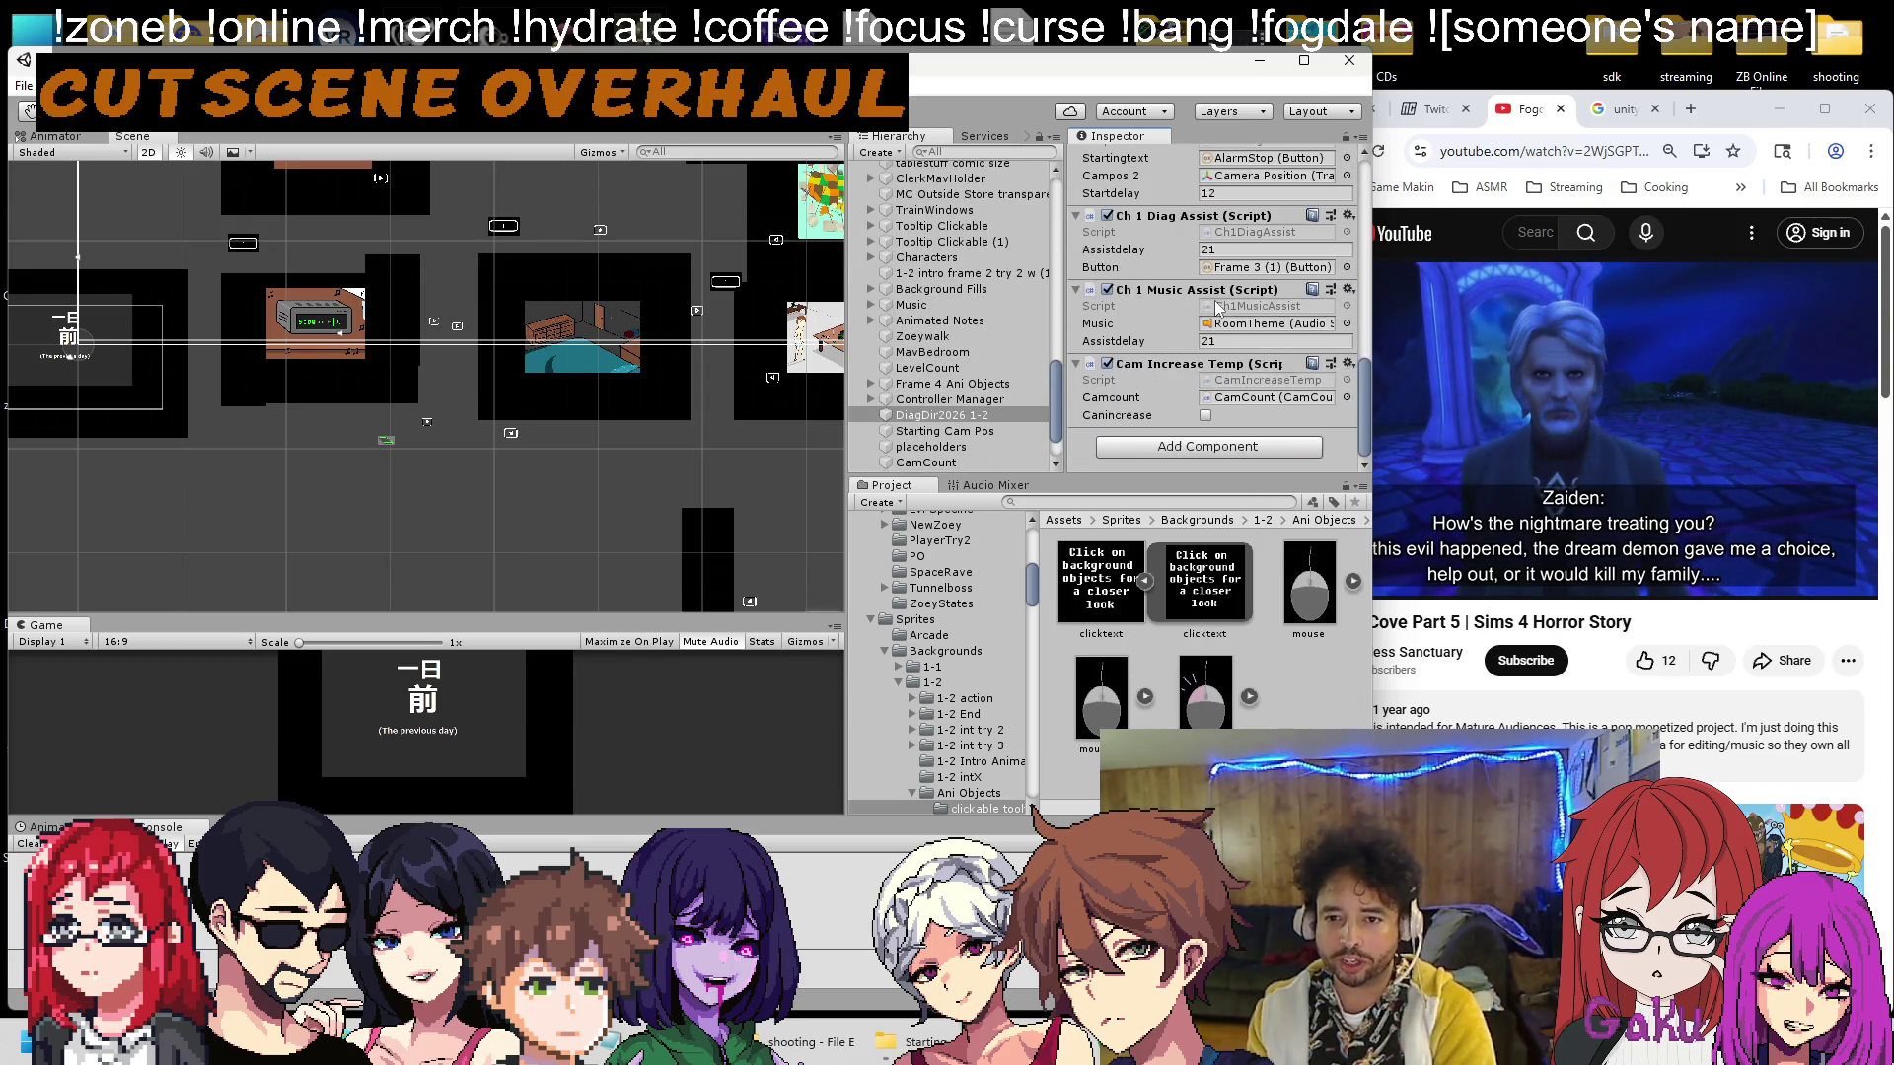
scroll(959, 298, up, 5)
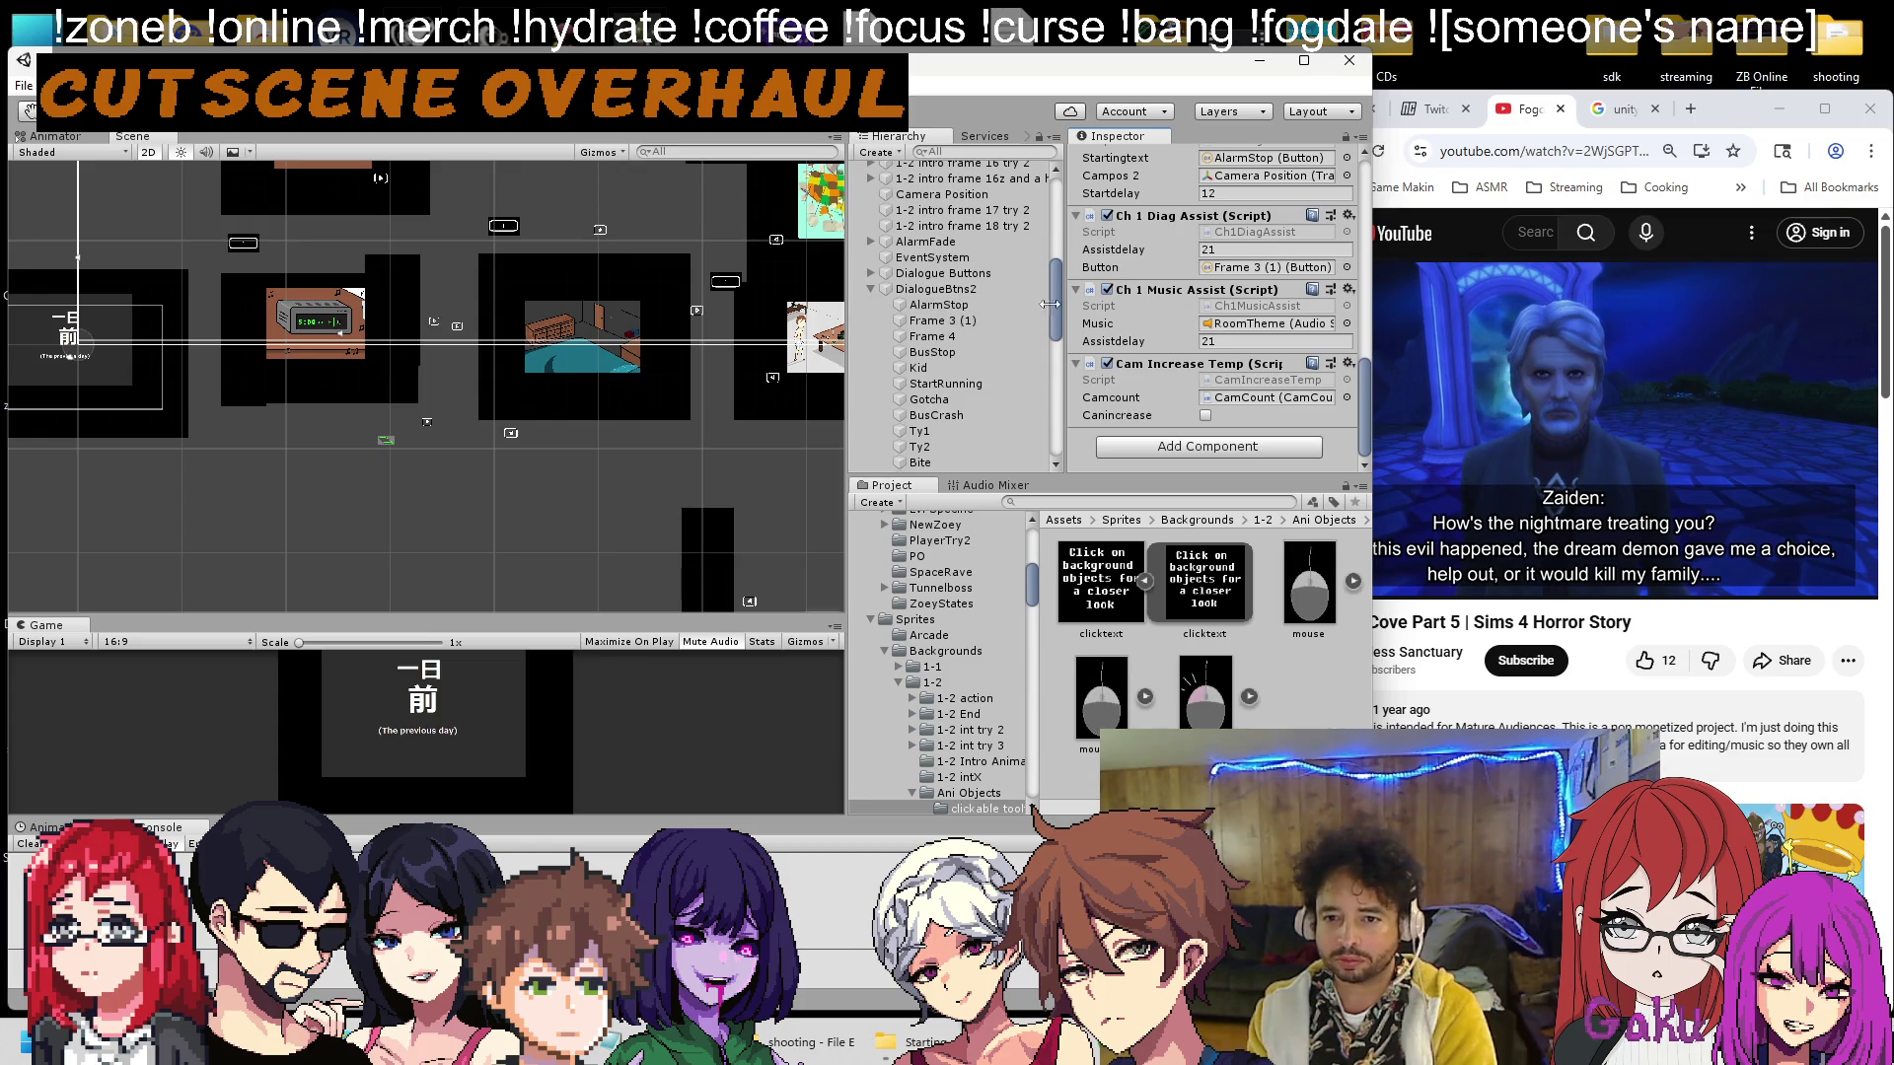
click(972, 319)
Point Frame 3 (1)'s third On Click entry at DiagDir2026 1-2's CamIncreaseTemp.IncreaseOnce, then check CamCount.
scroll(1223, 281, up, 2)
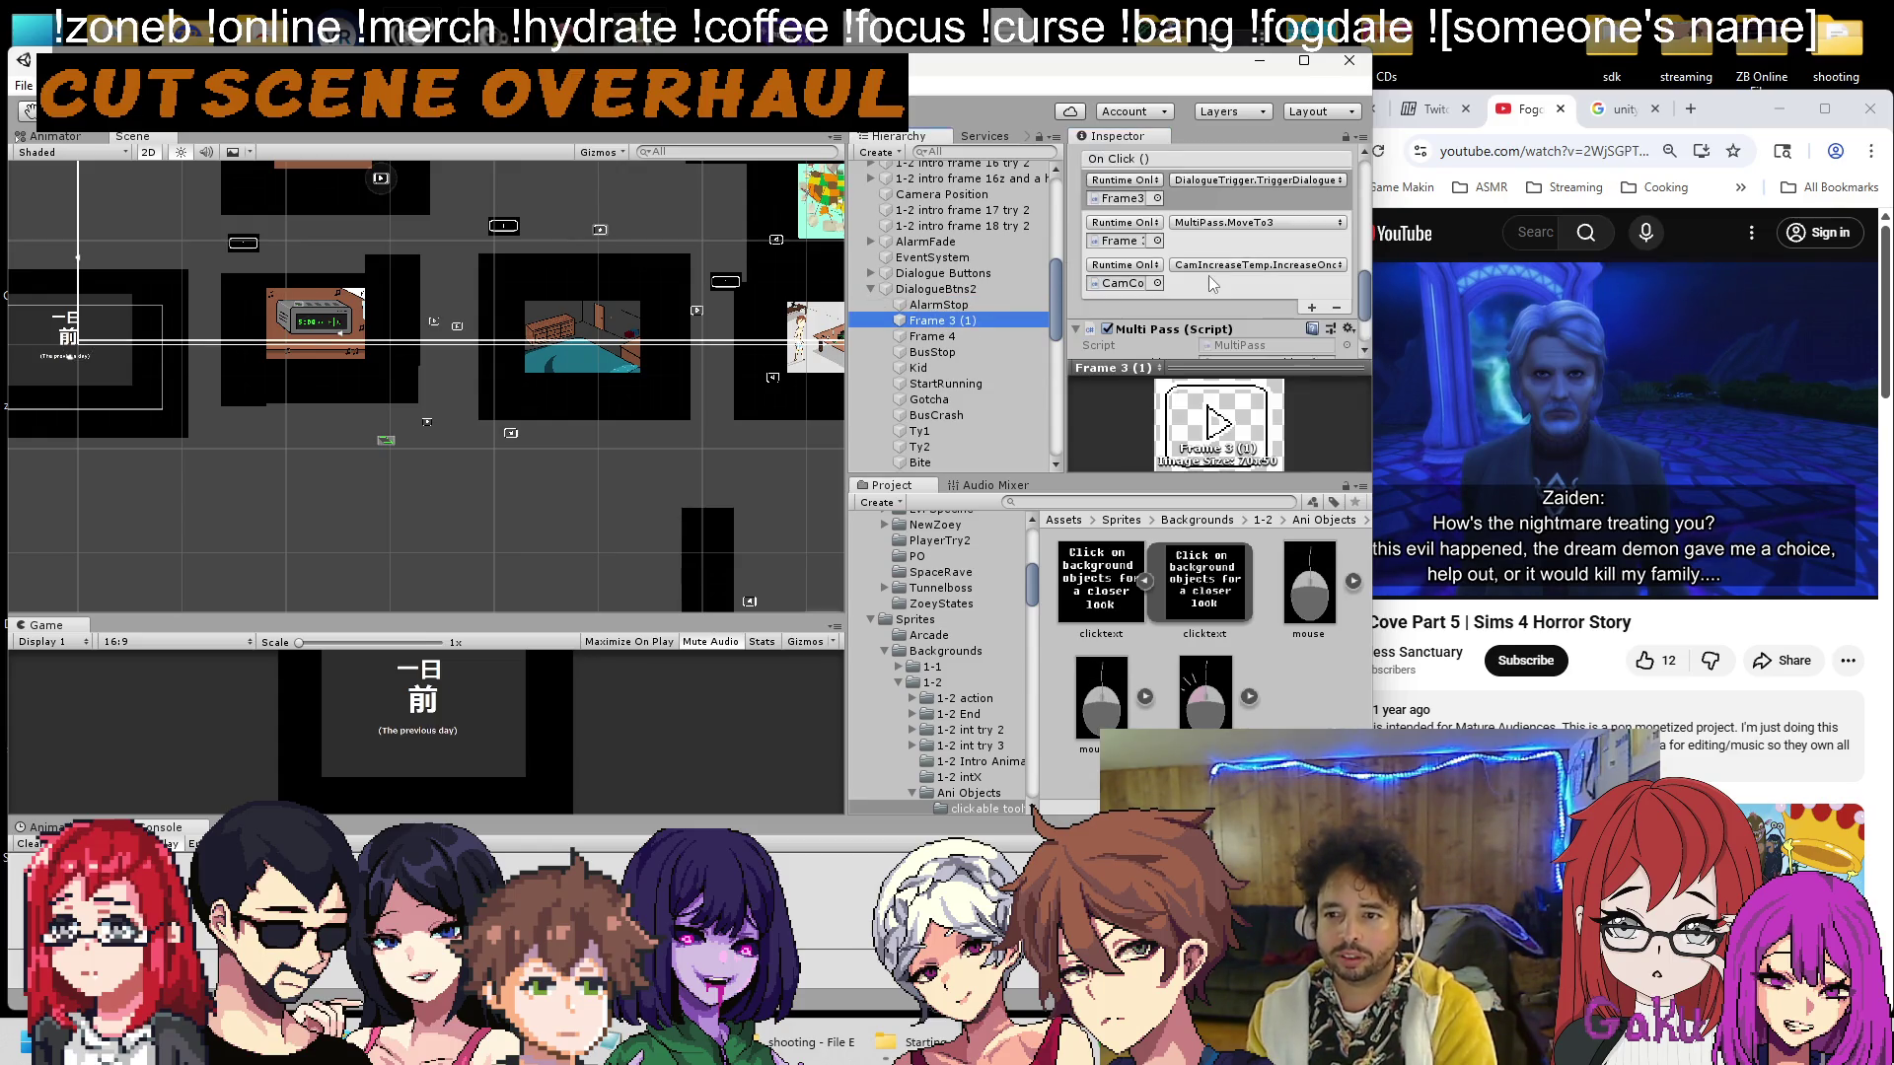
scroll(949, 288, down, 4)
scroll(949, 285, down, 5)
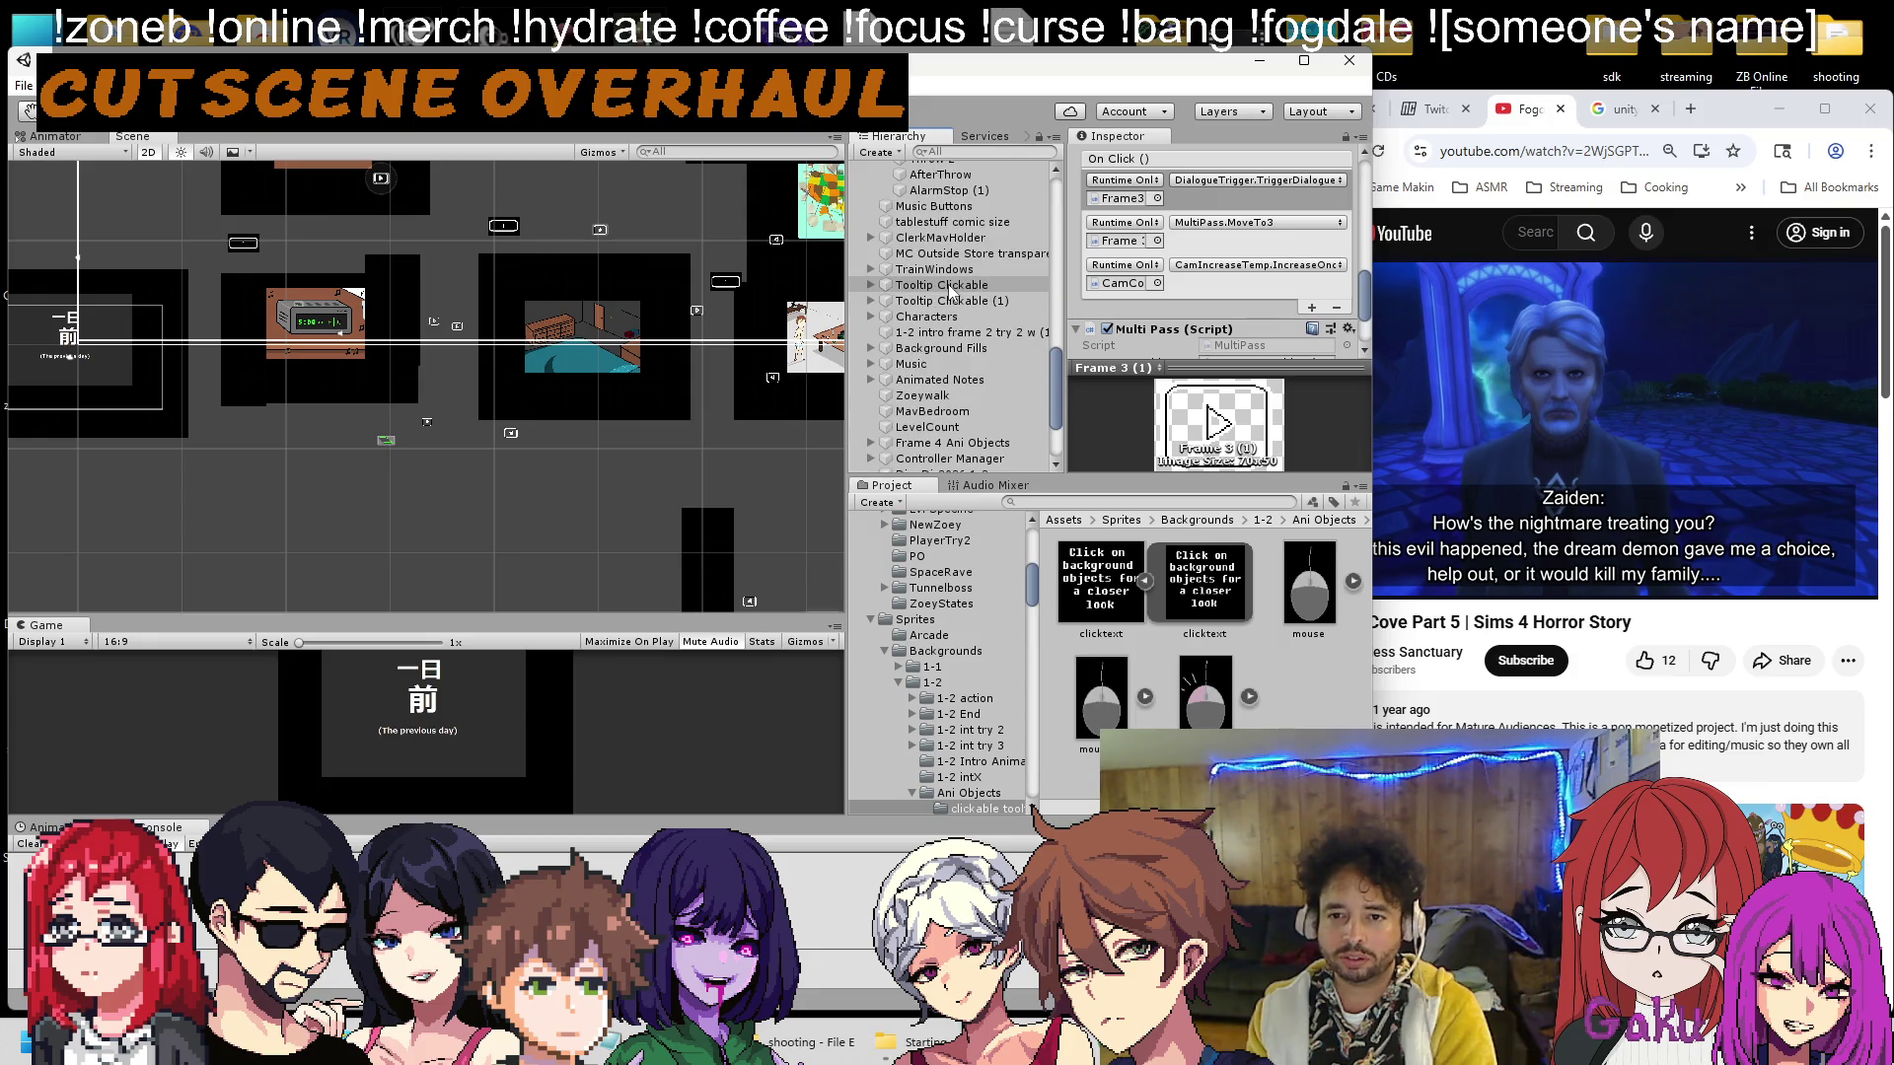
scroll(951, 364, down, 3)
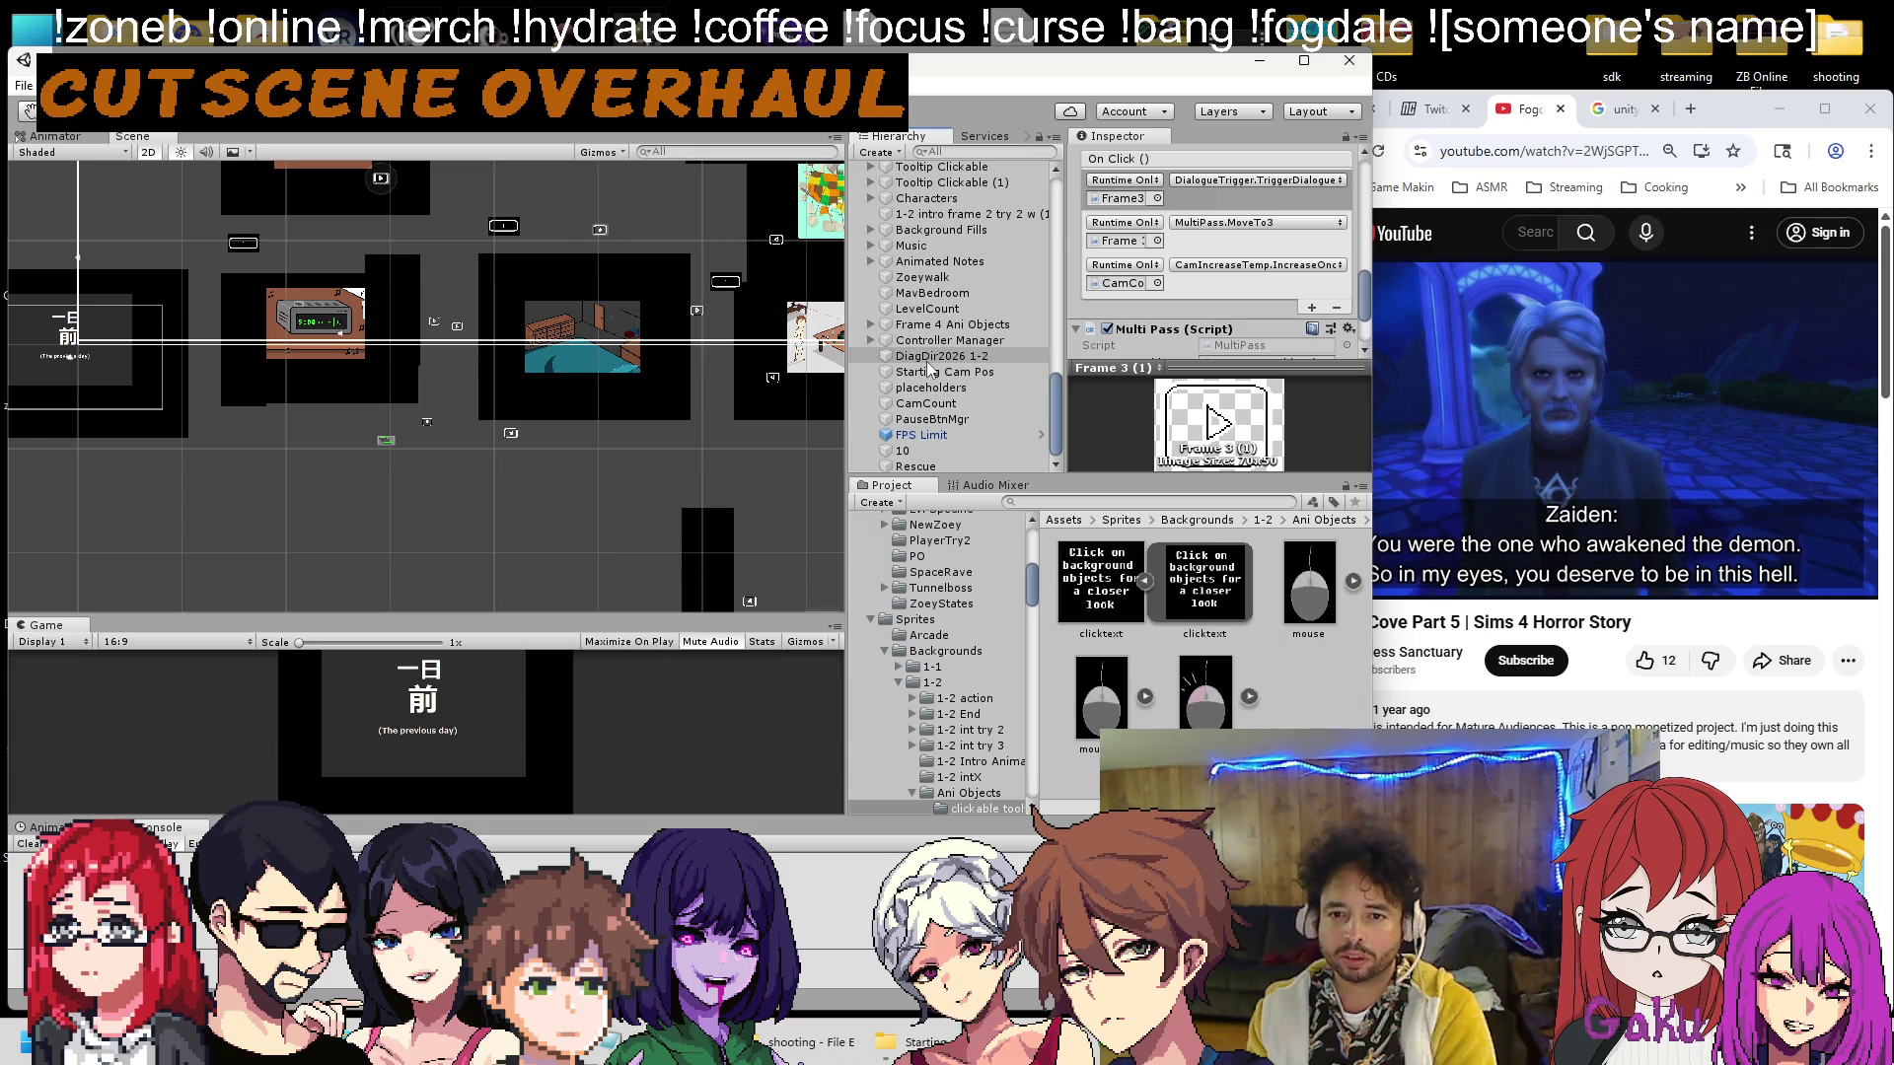
drag(929, 365, 1085, 295)
click(1214, 266)
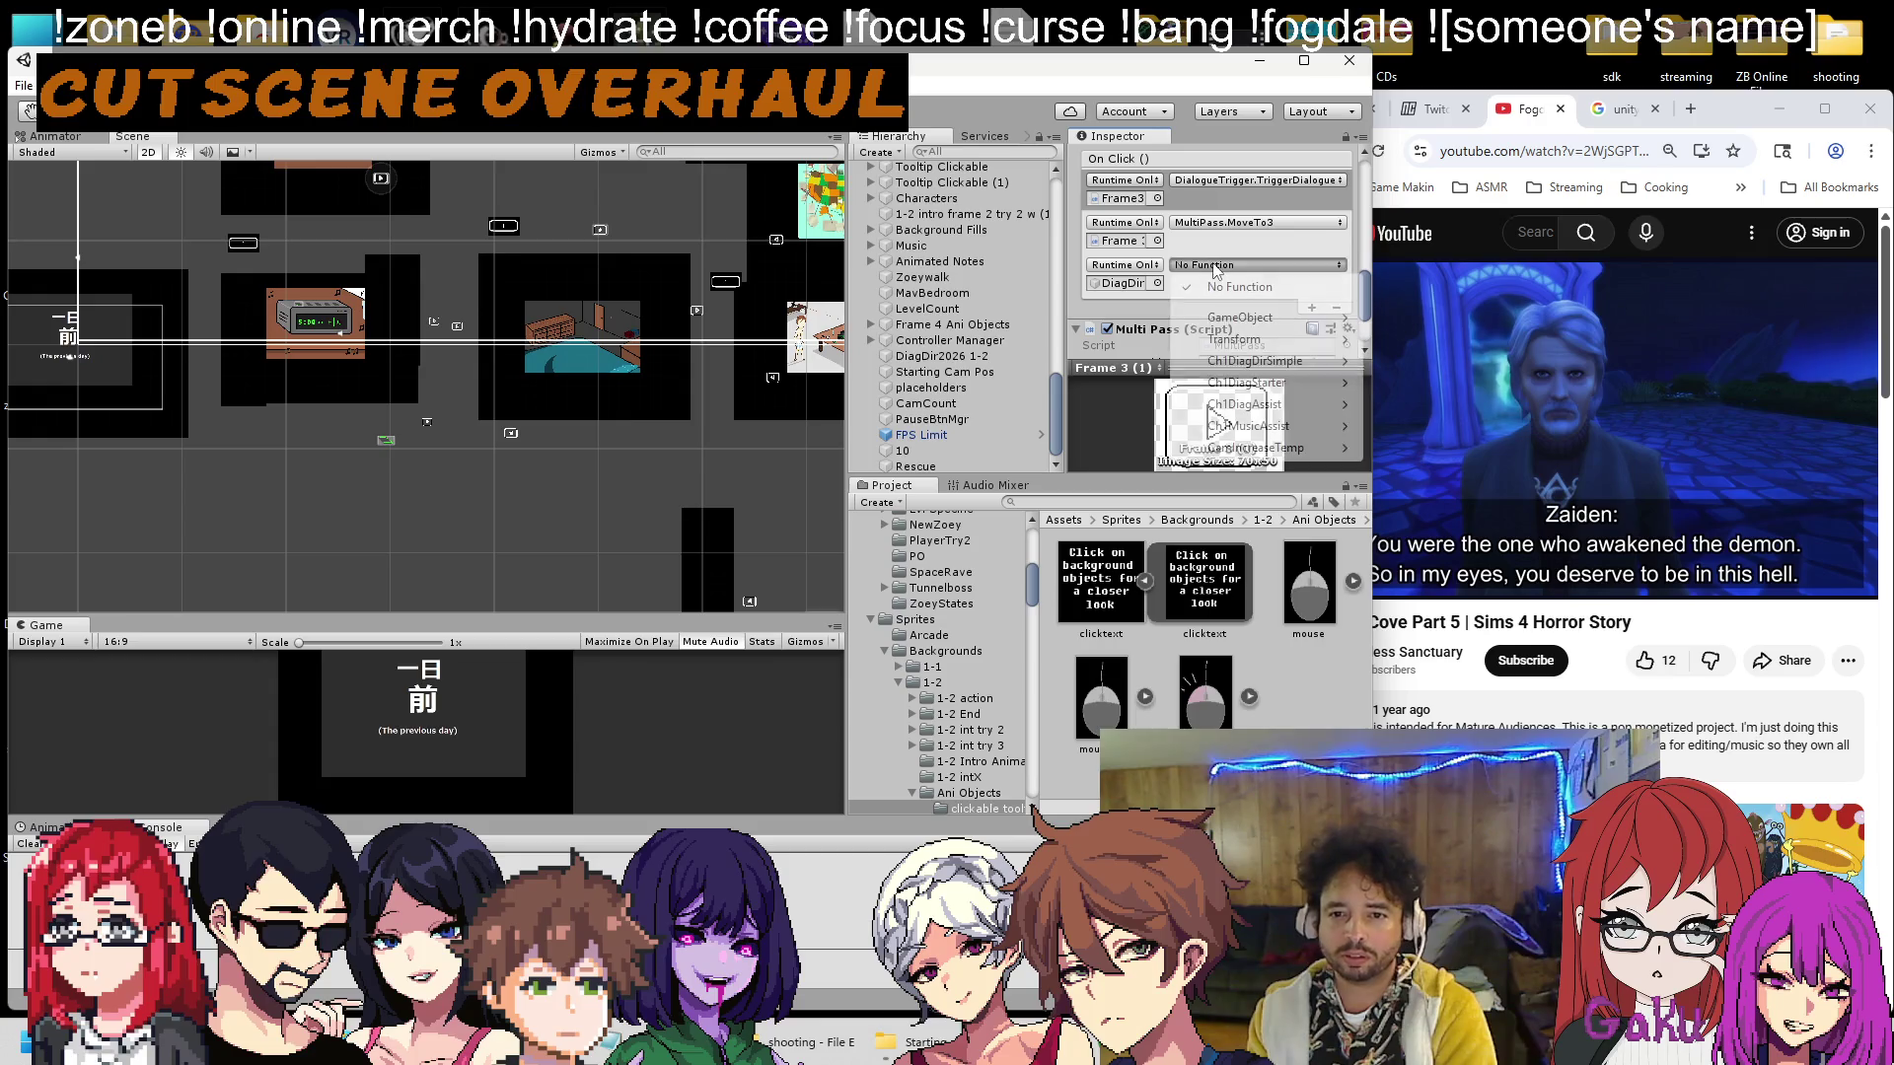
mouse_move(1220, 450)
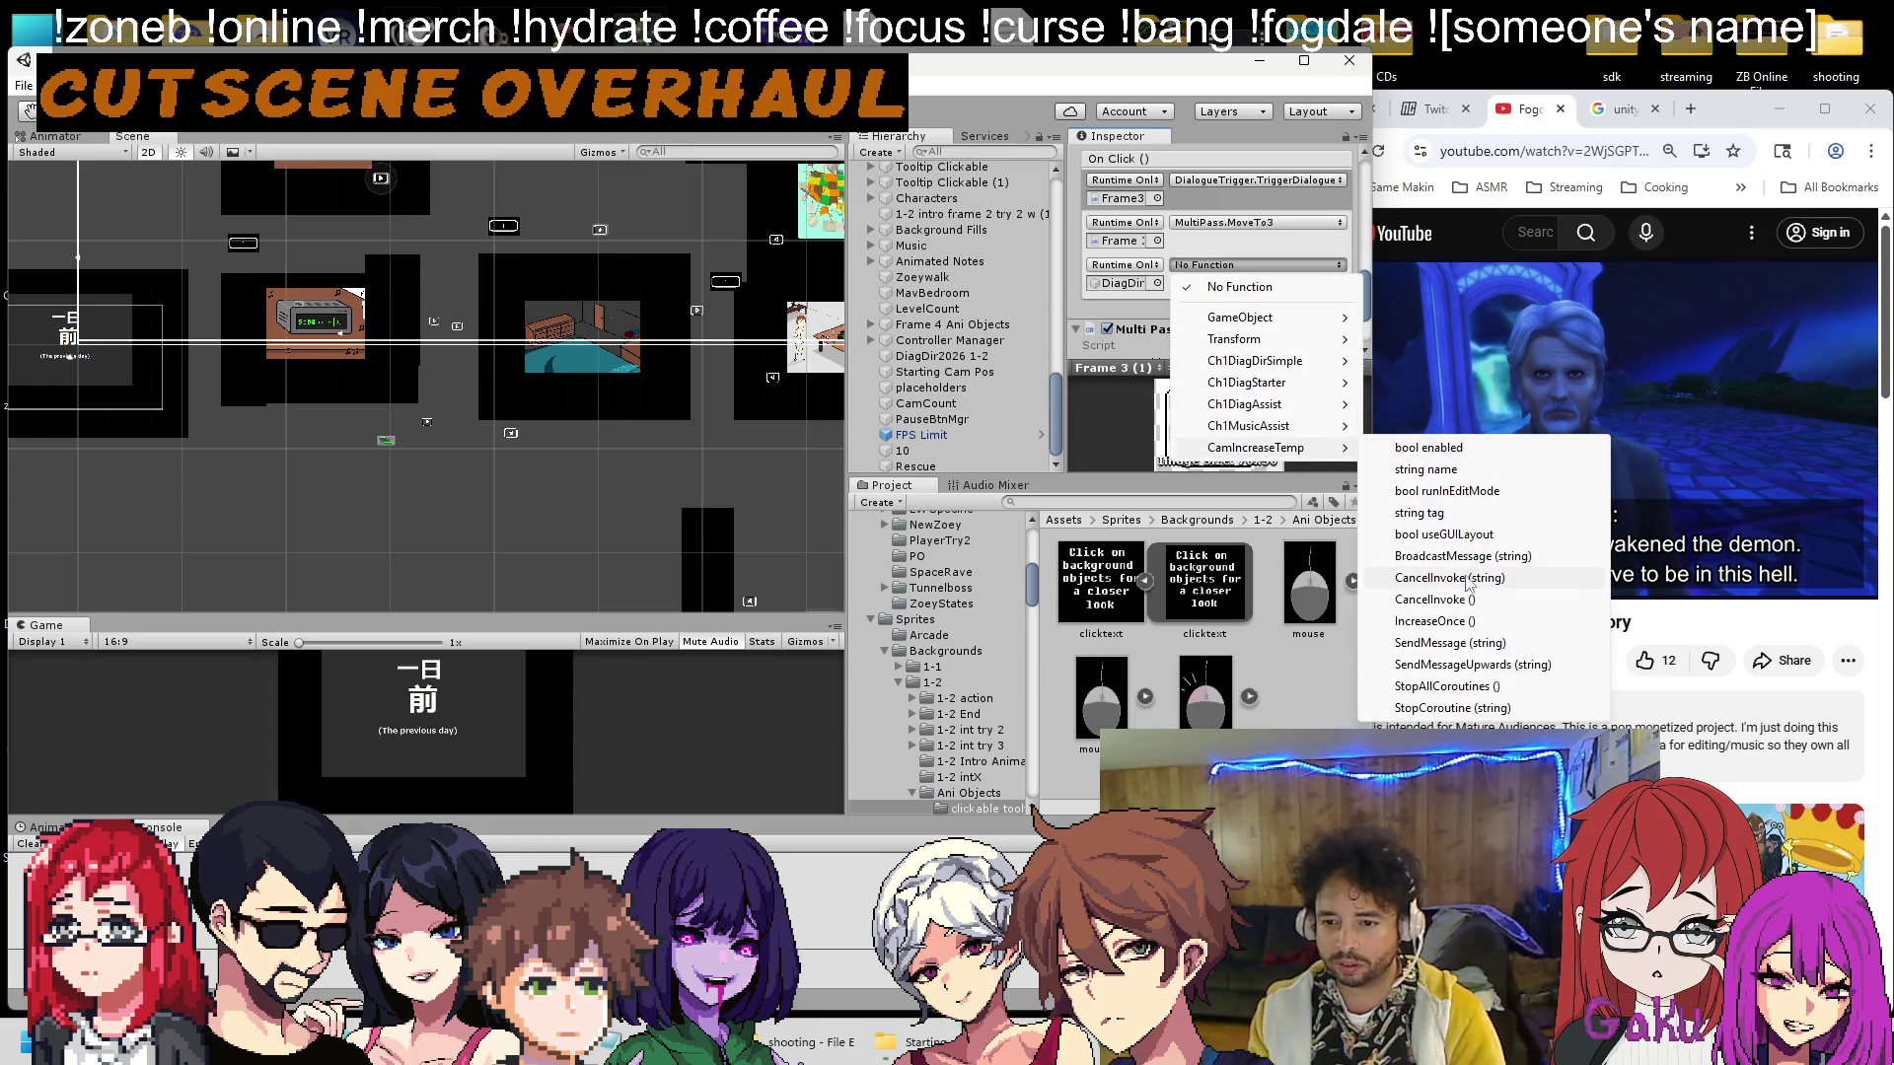
click(1455, 622)
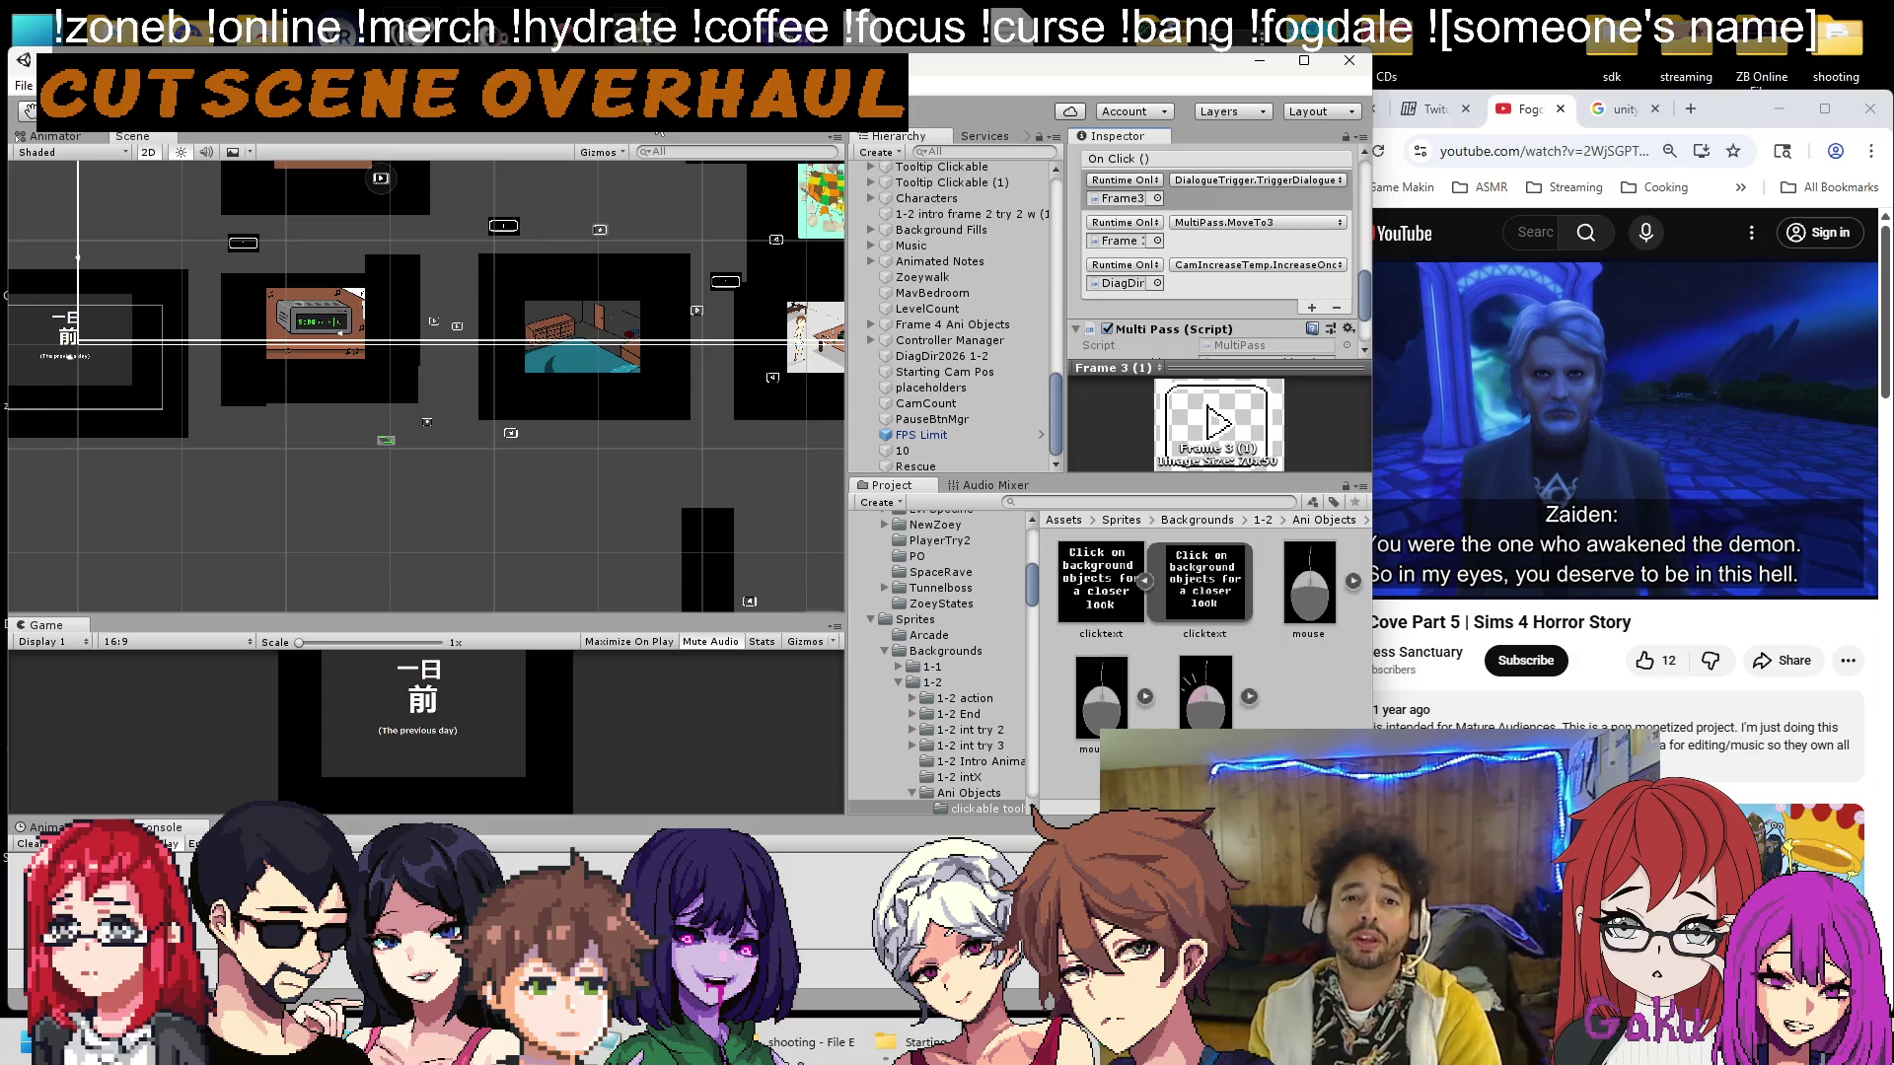
click(958, 403)
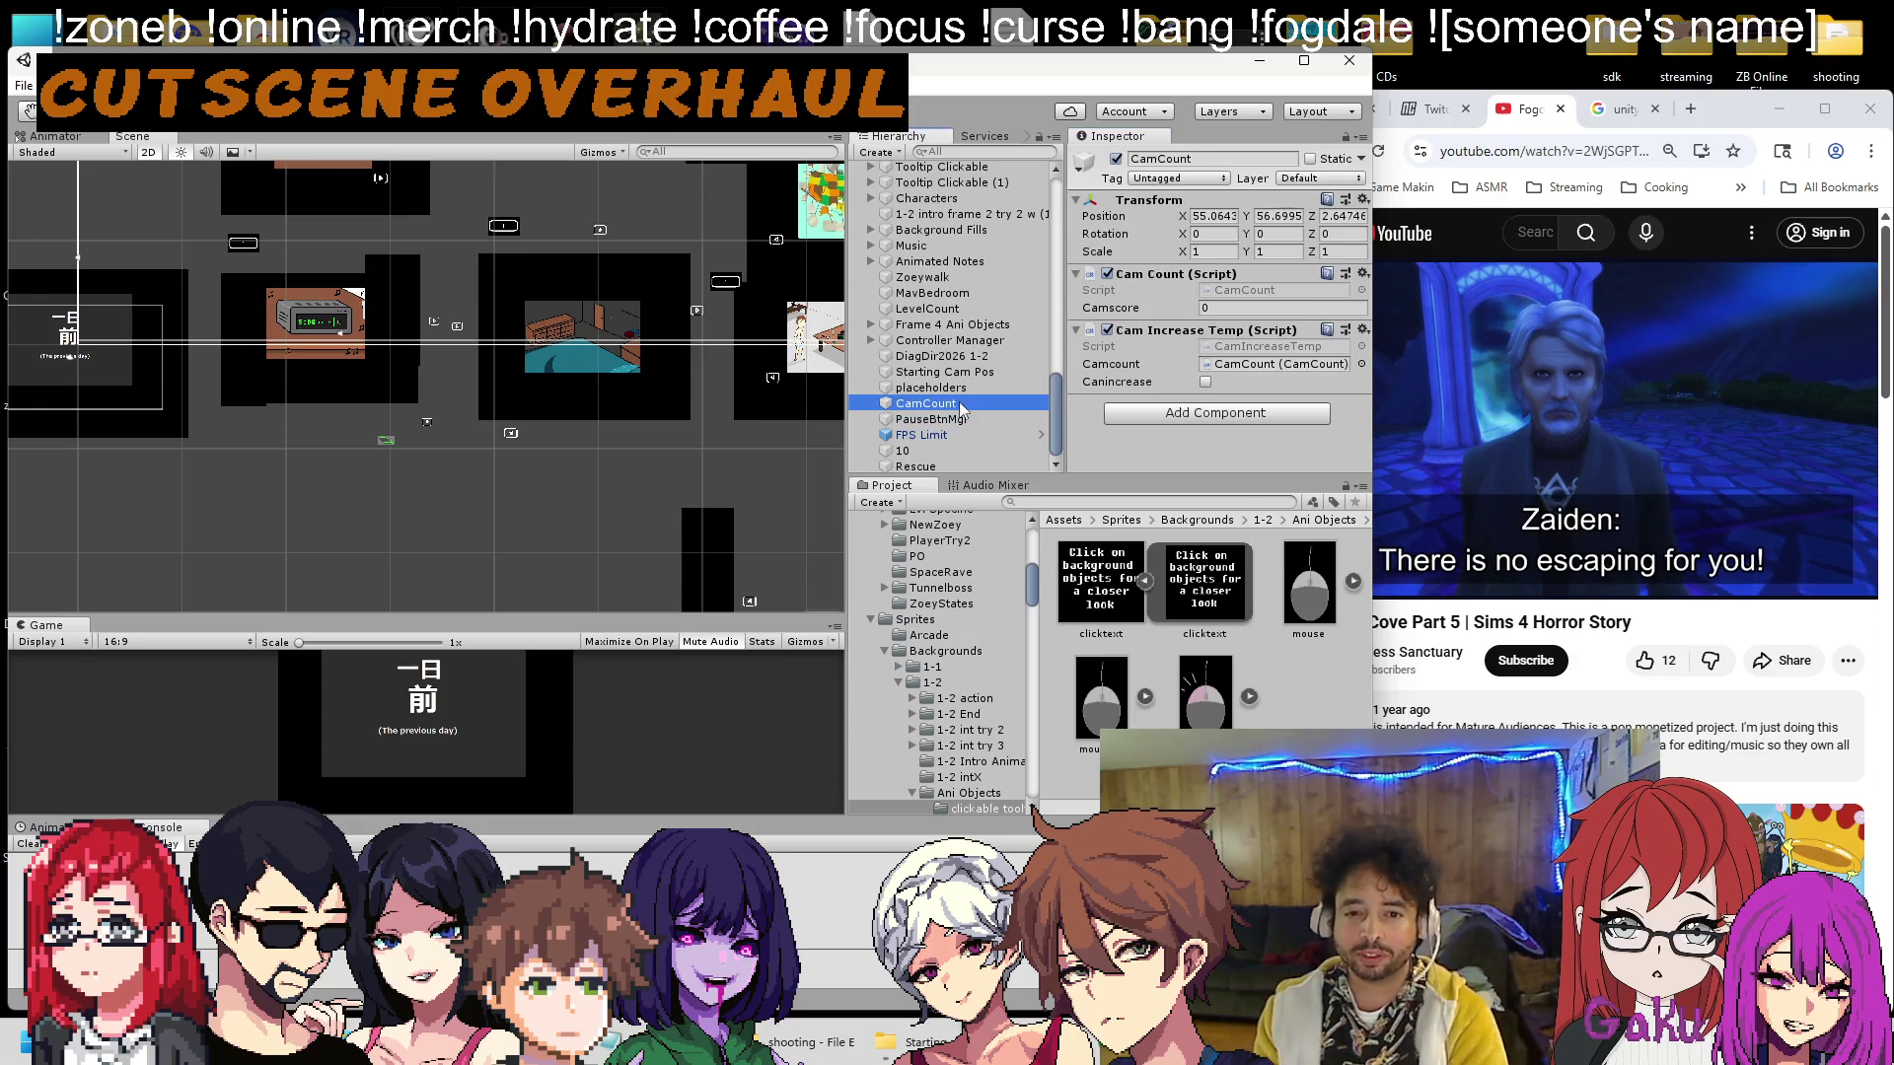
key(alt+Tab)
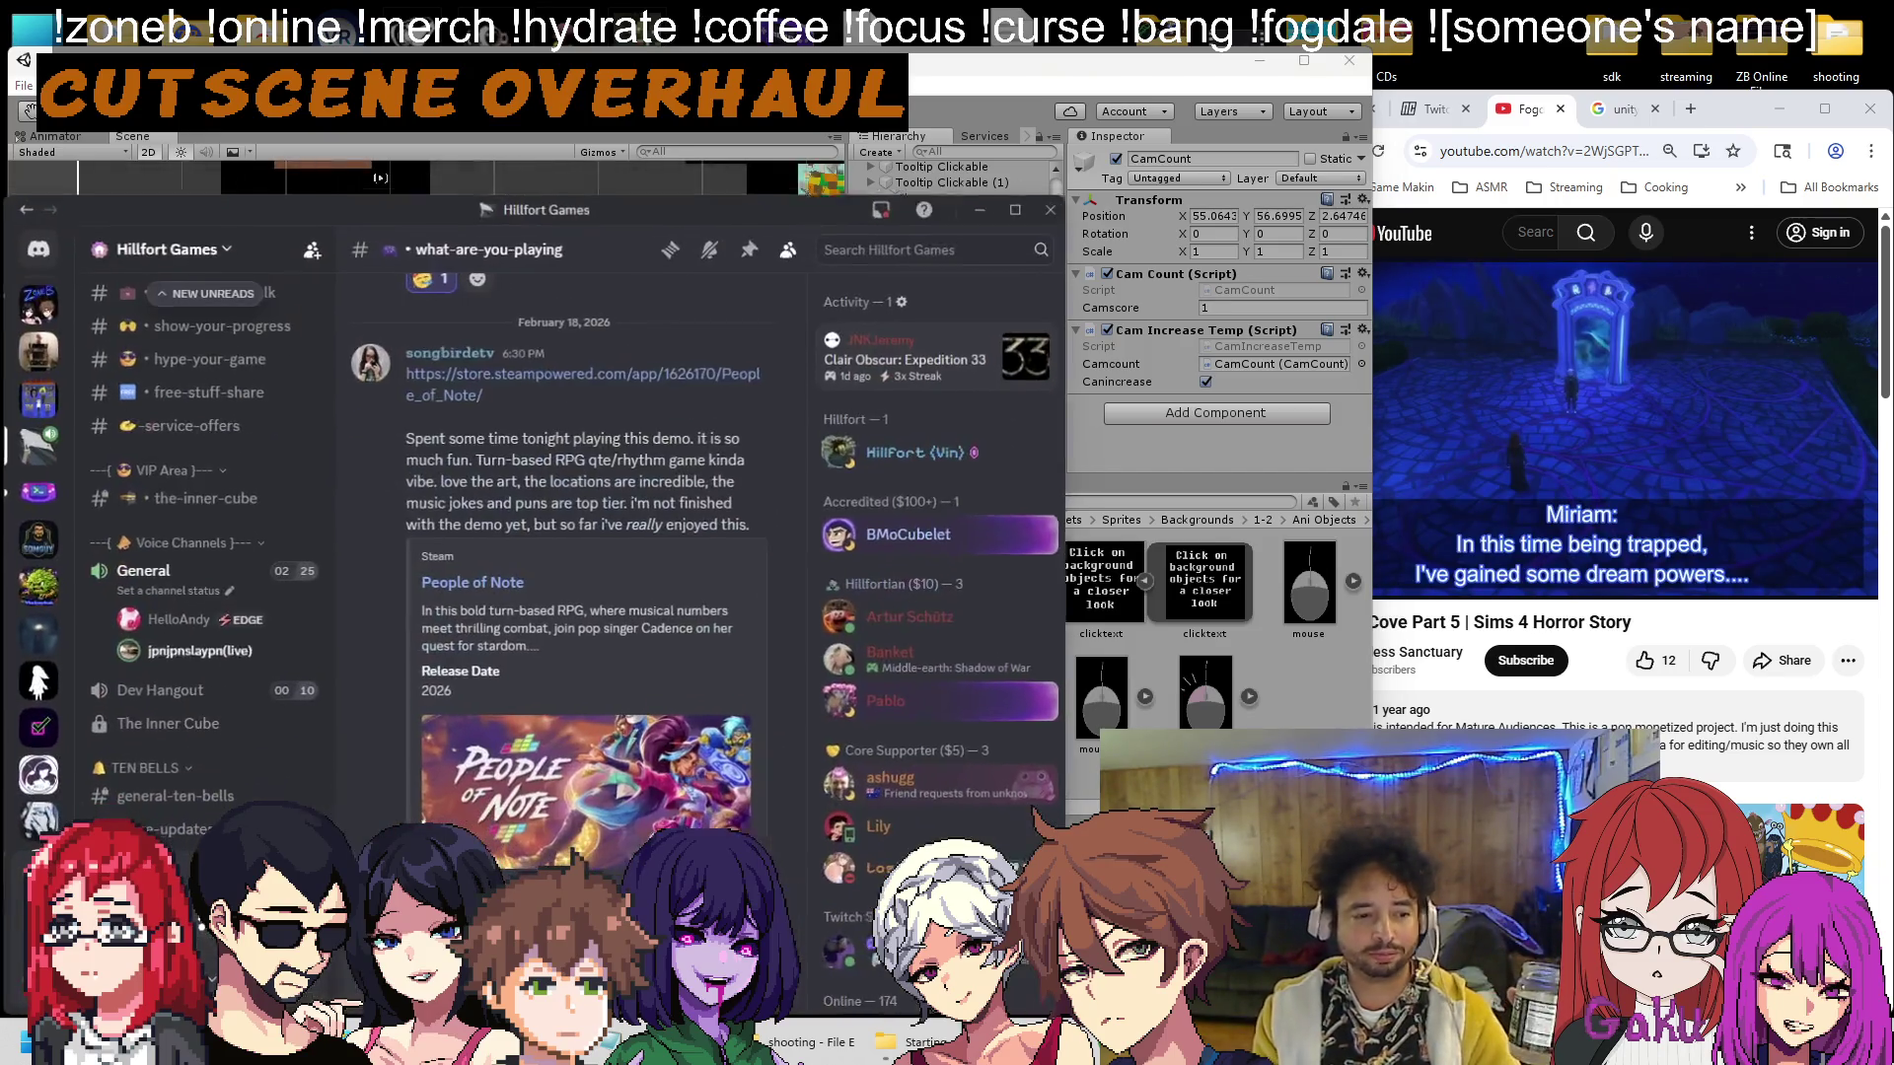
Share the entire screen (Screen 1) in Discord, then minimize Discord.
key(alt+Tab)
key(alt+Tab)
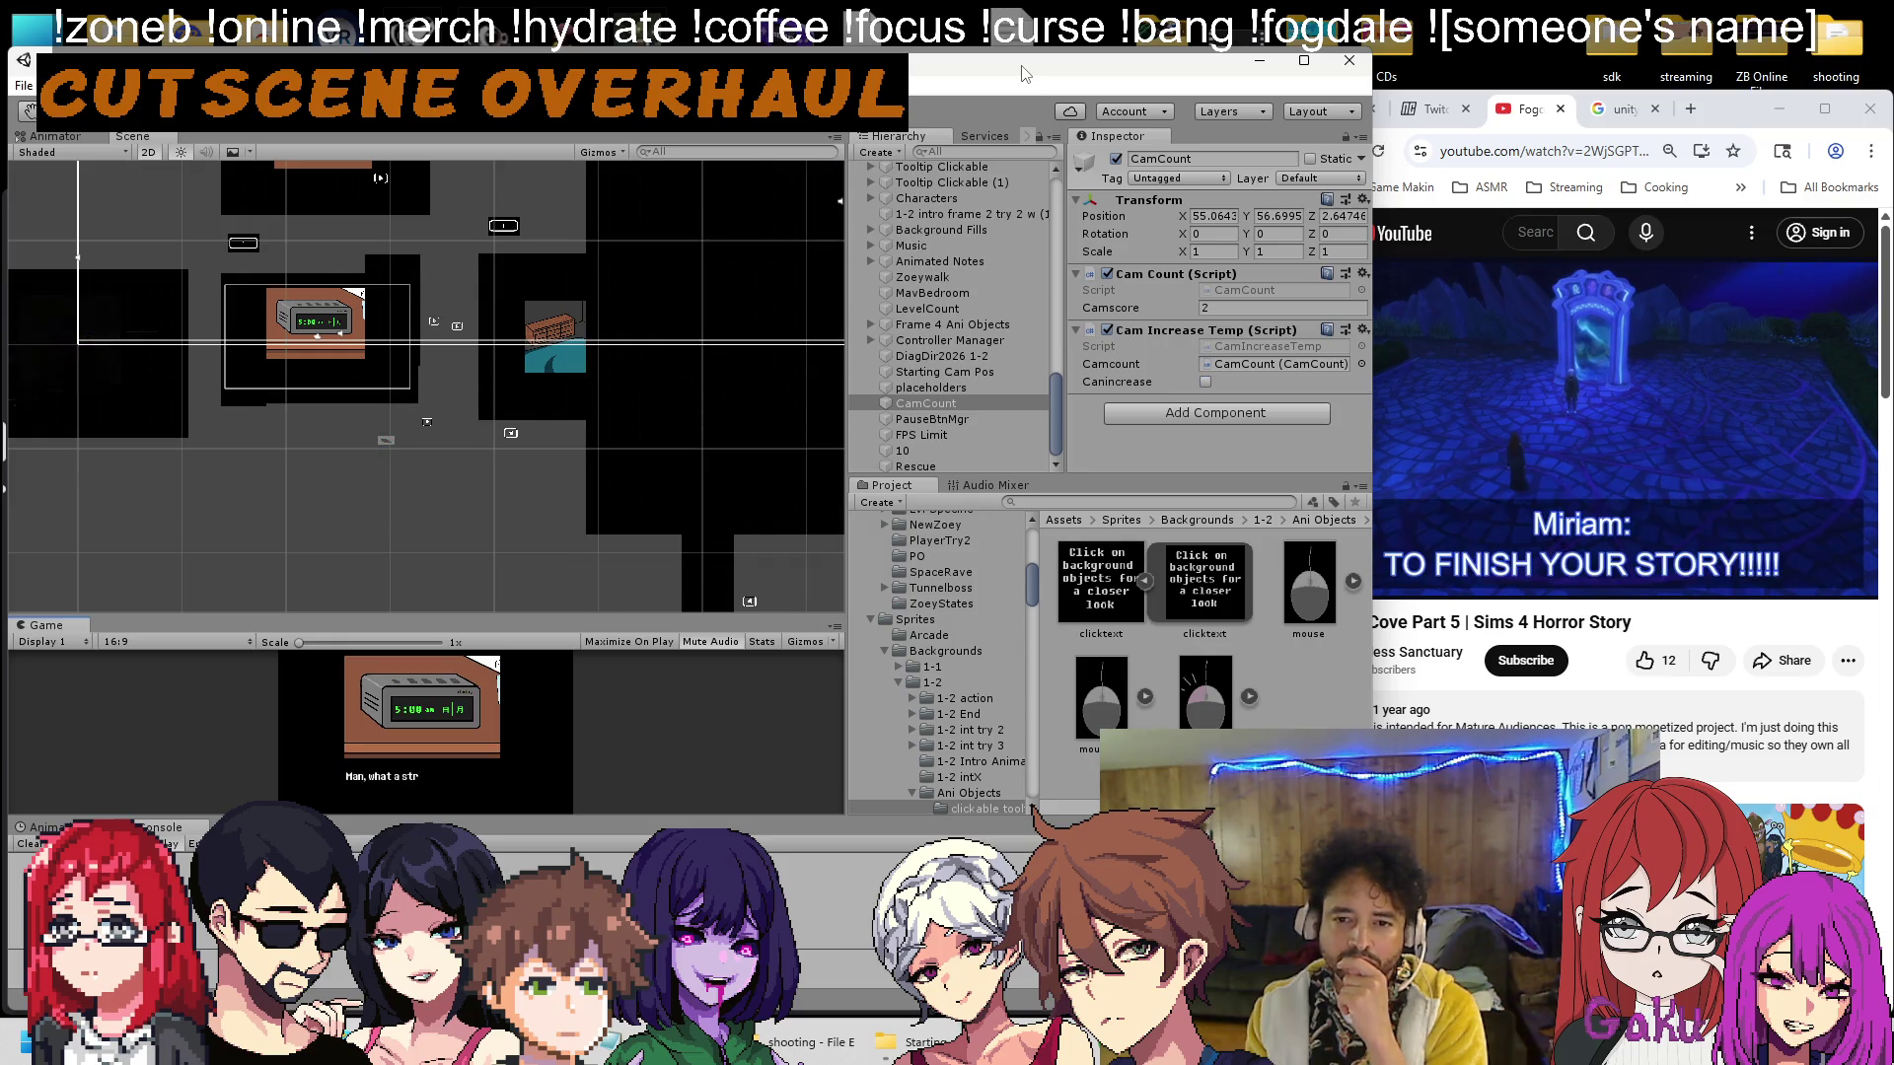
key(alt+Tab)
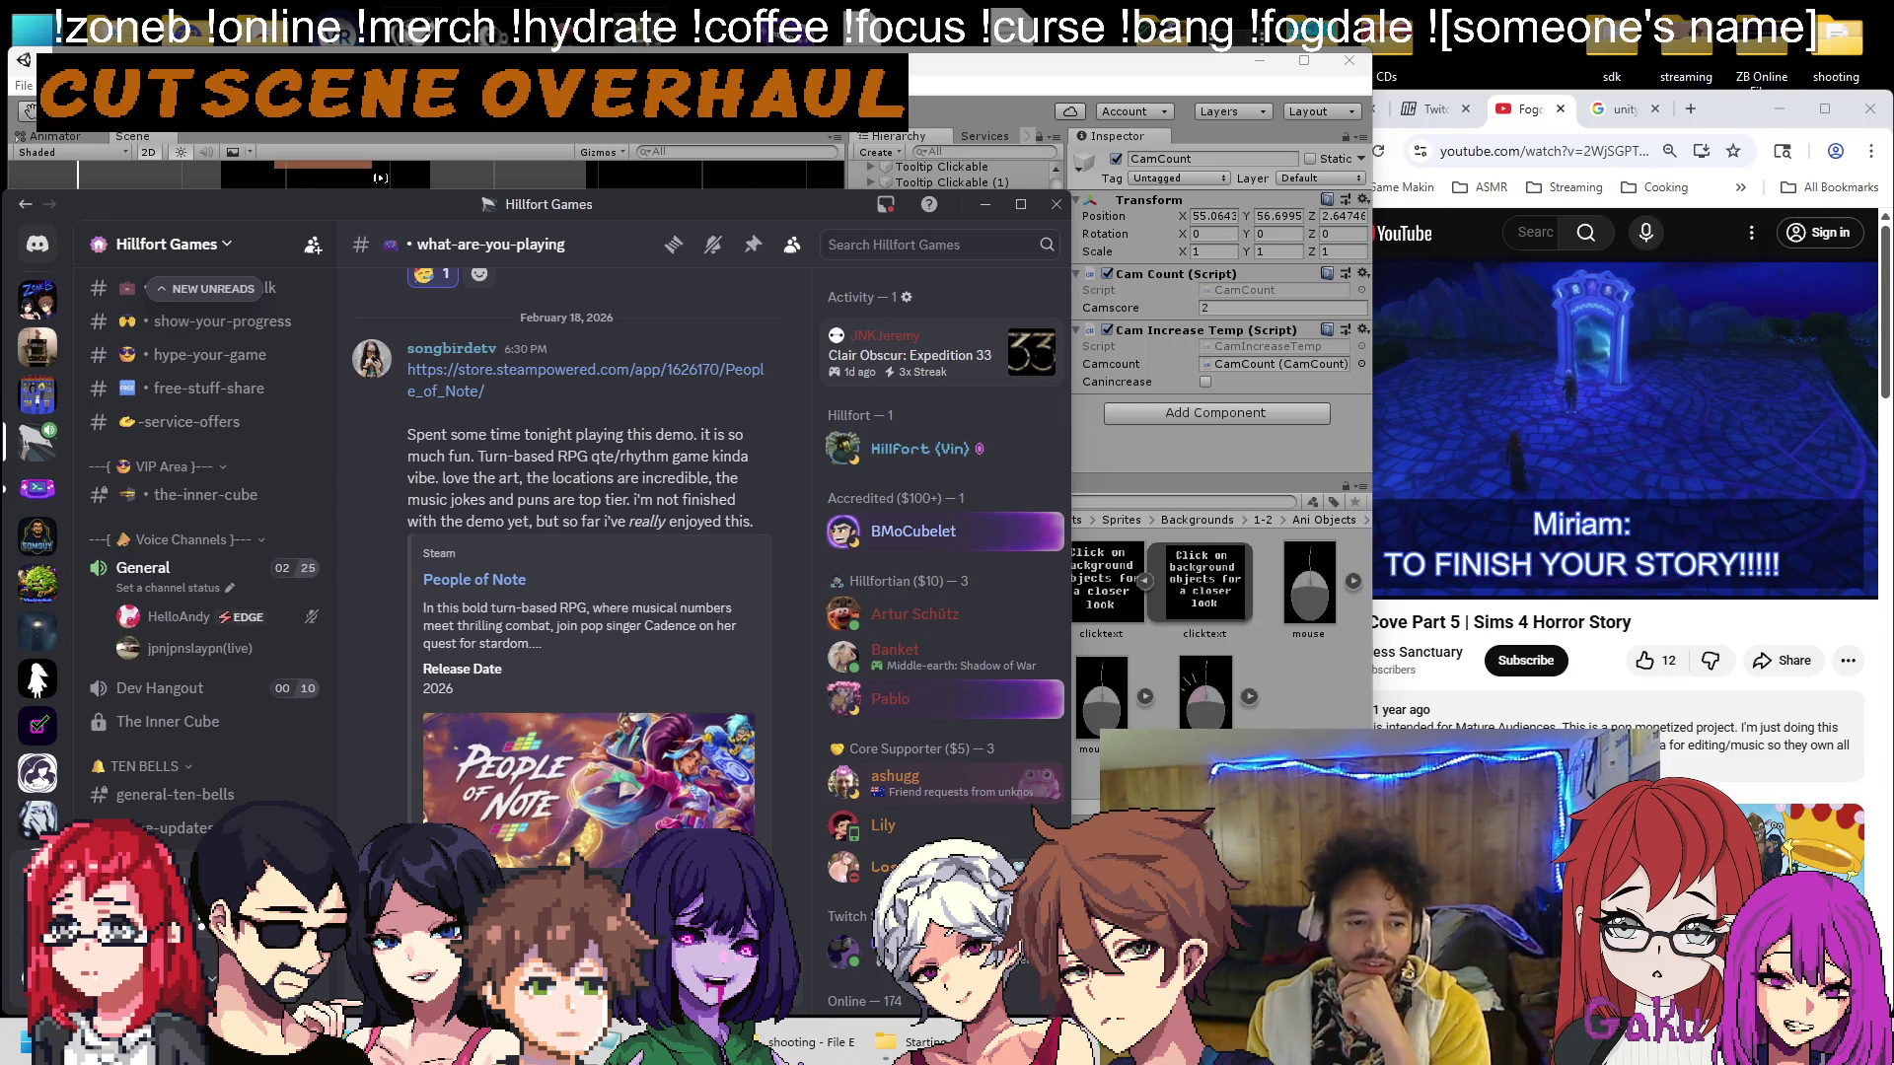
click(138, 947)
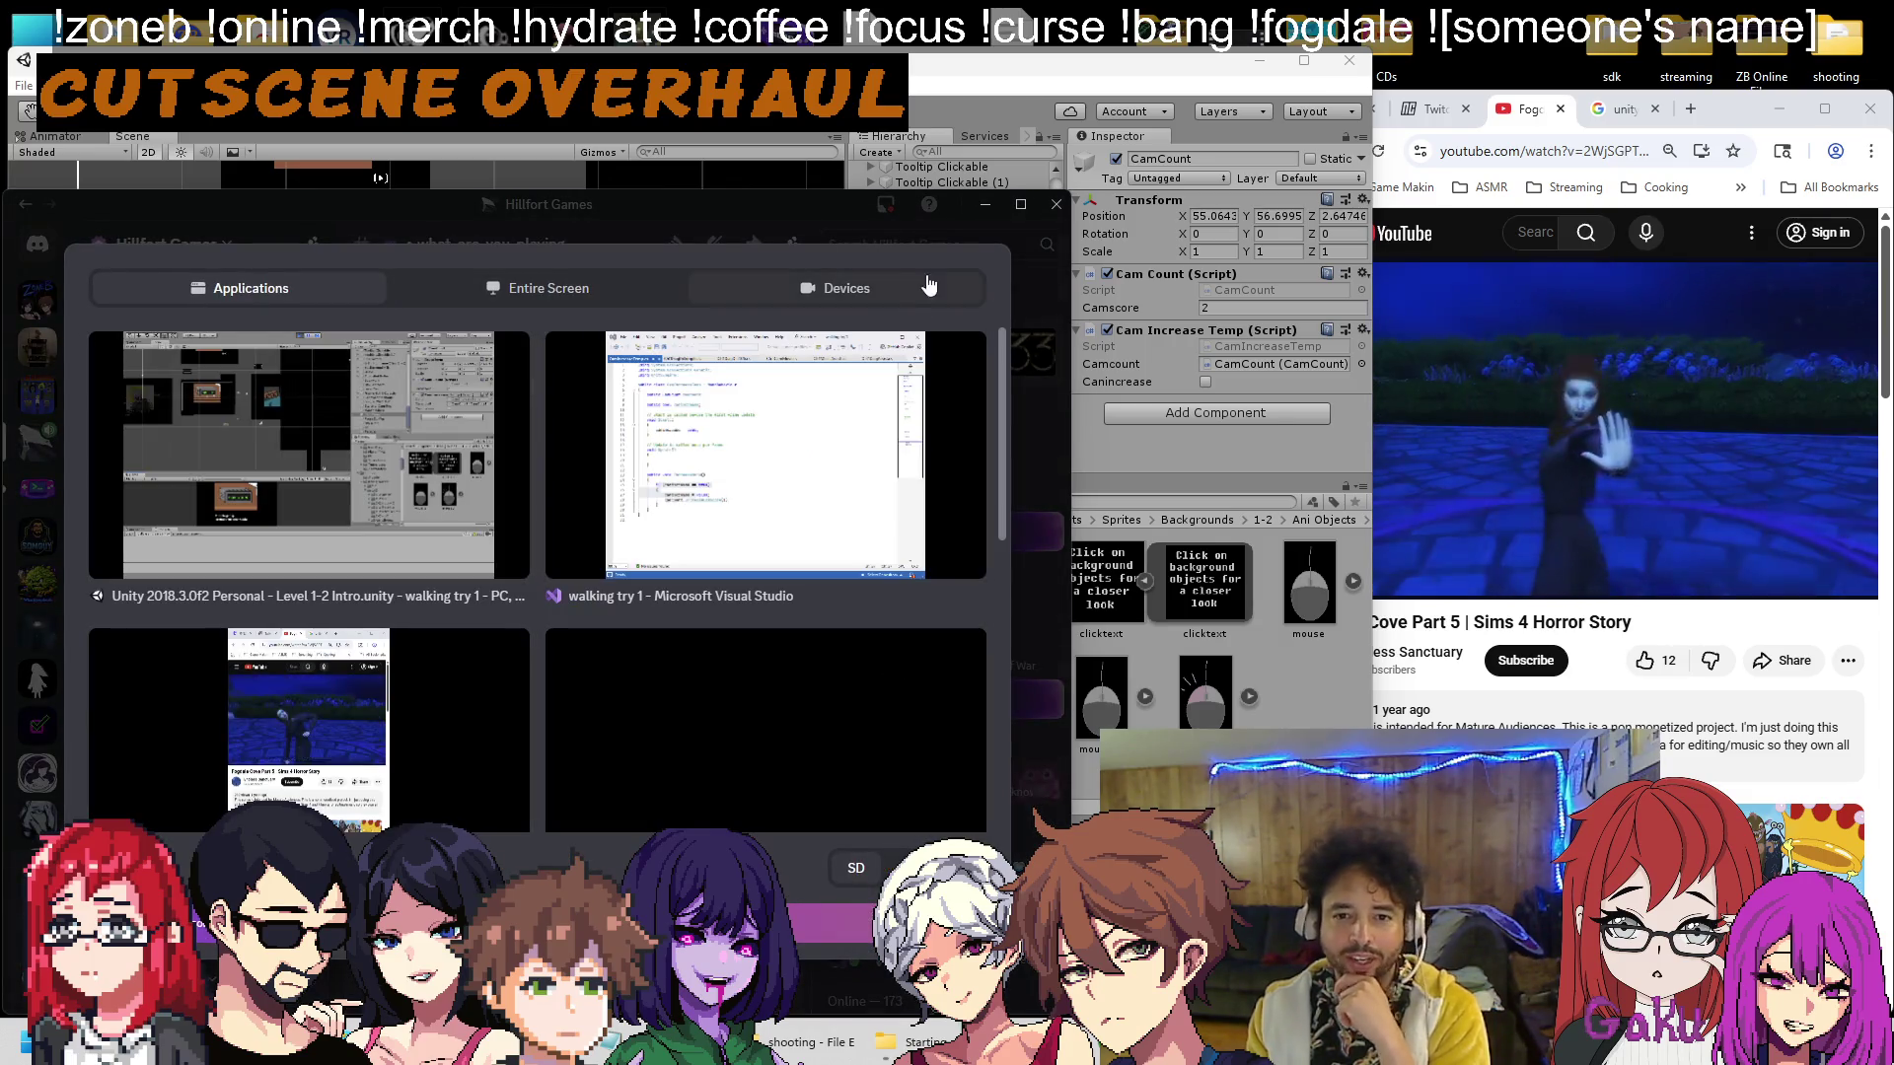
click(469, 294)
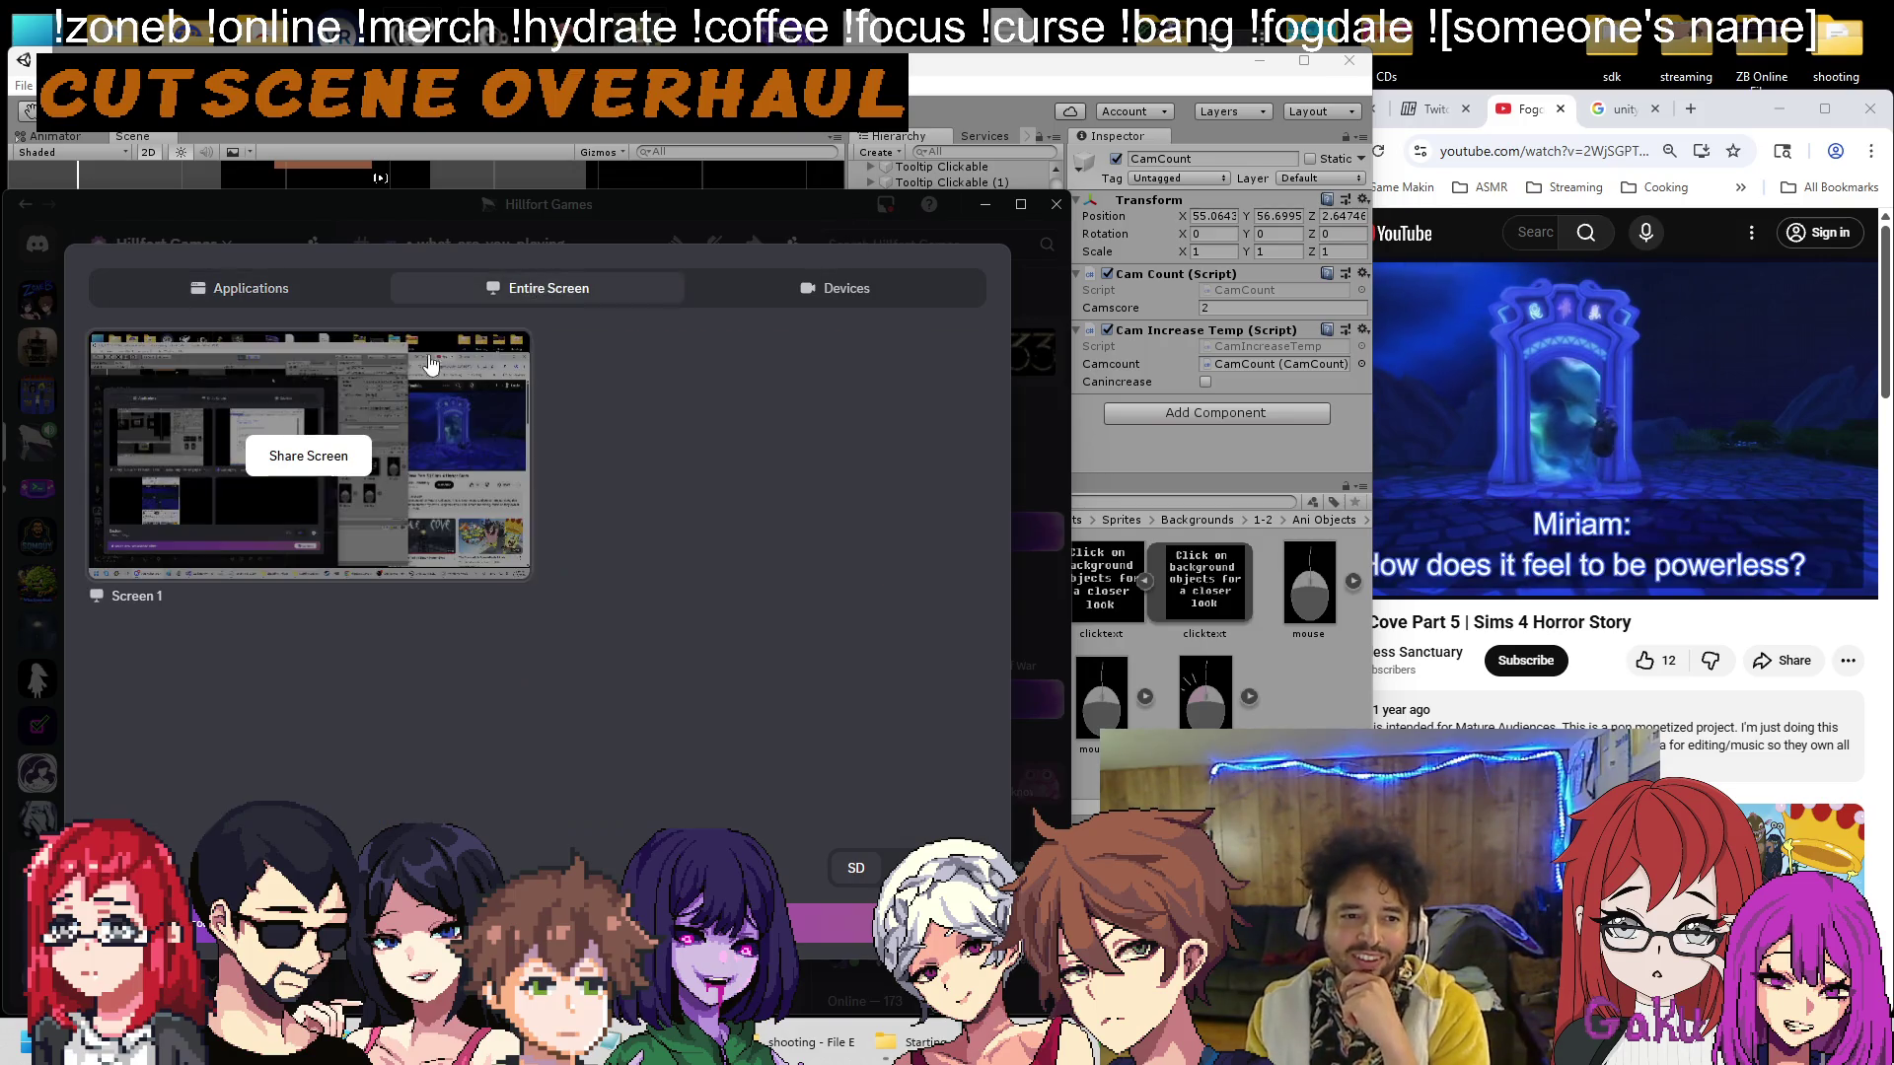
click(309, 455)
click(986, 204)
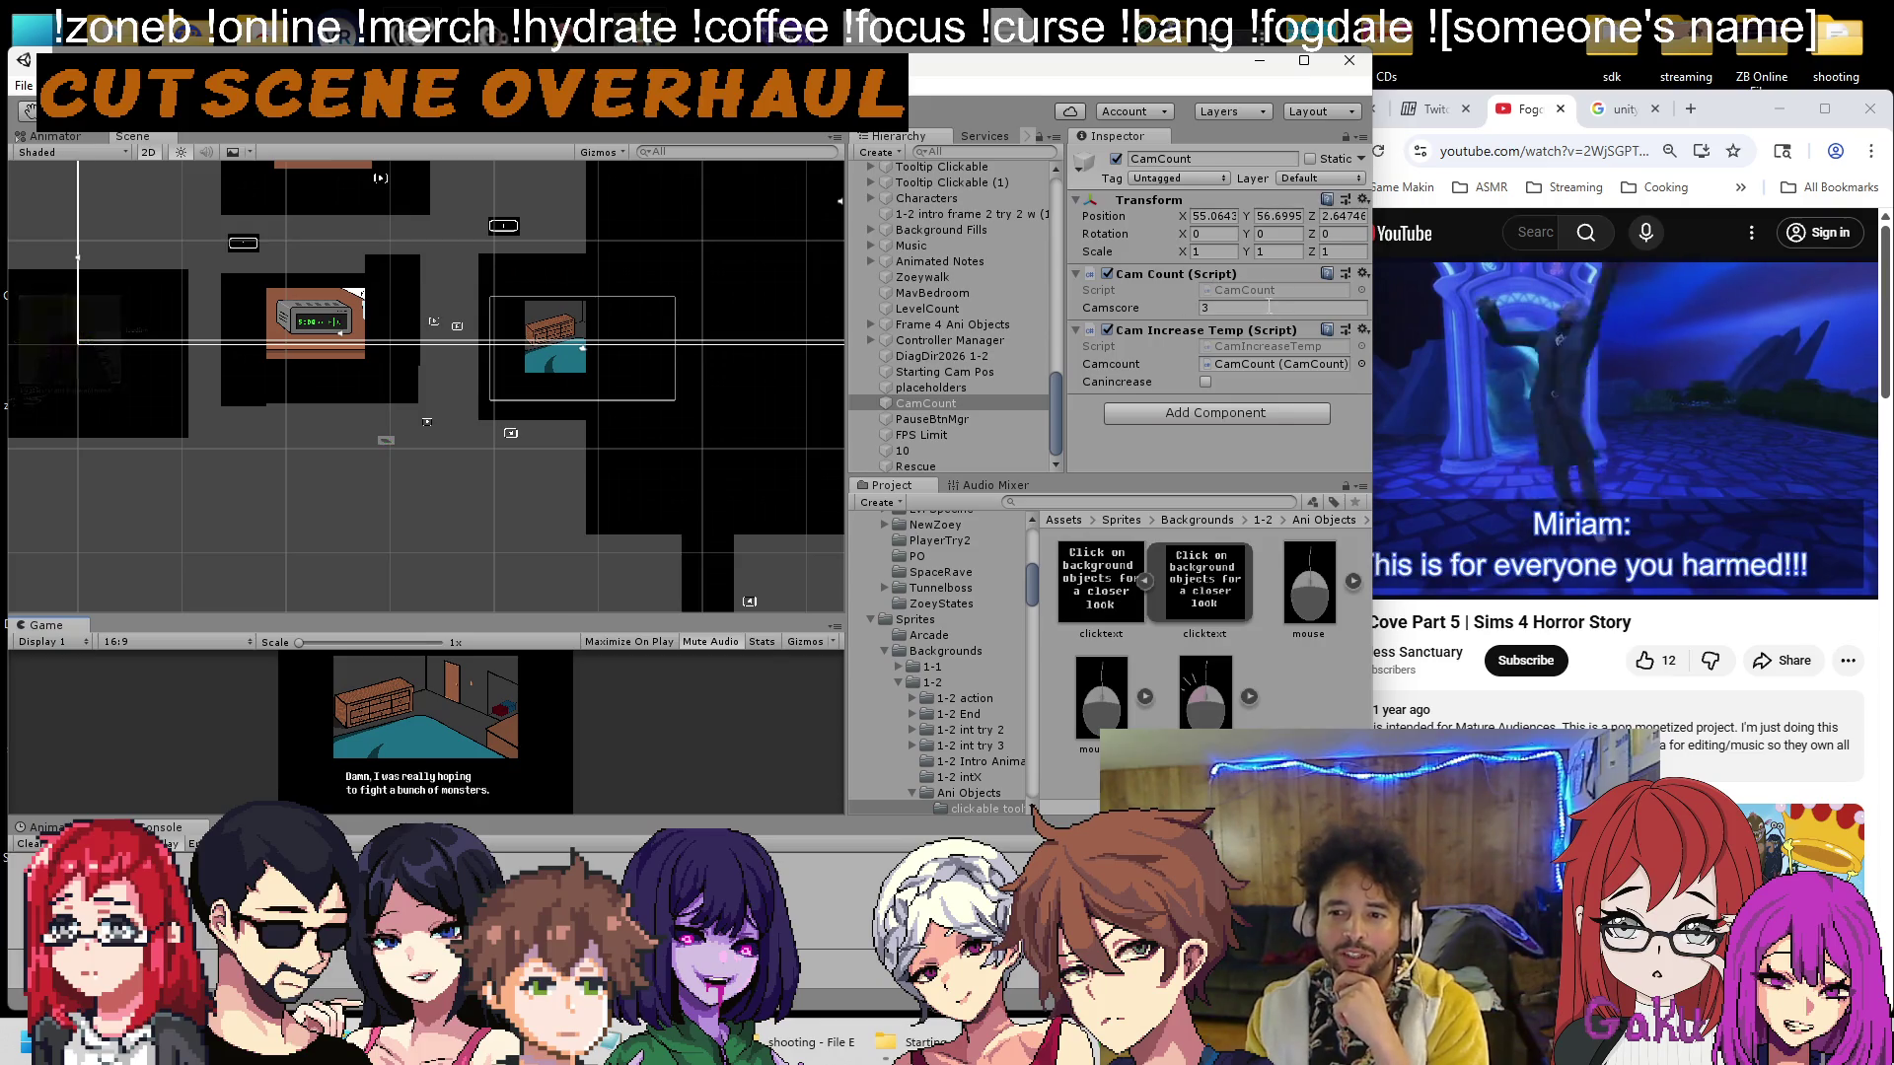
scroll(578, 441, down, 2)
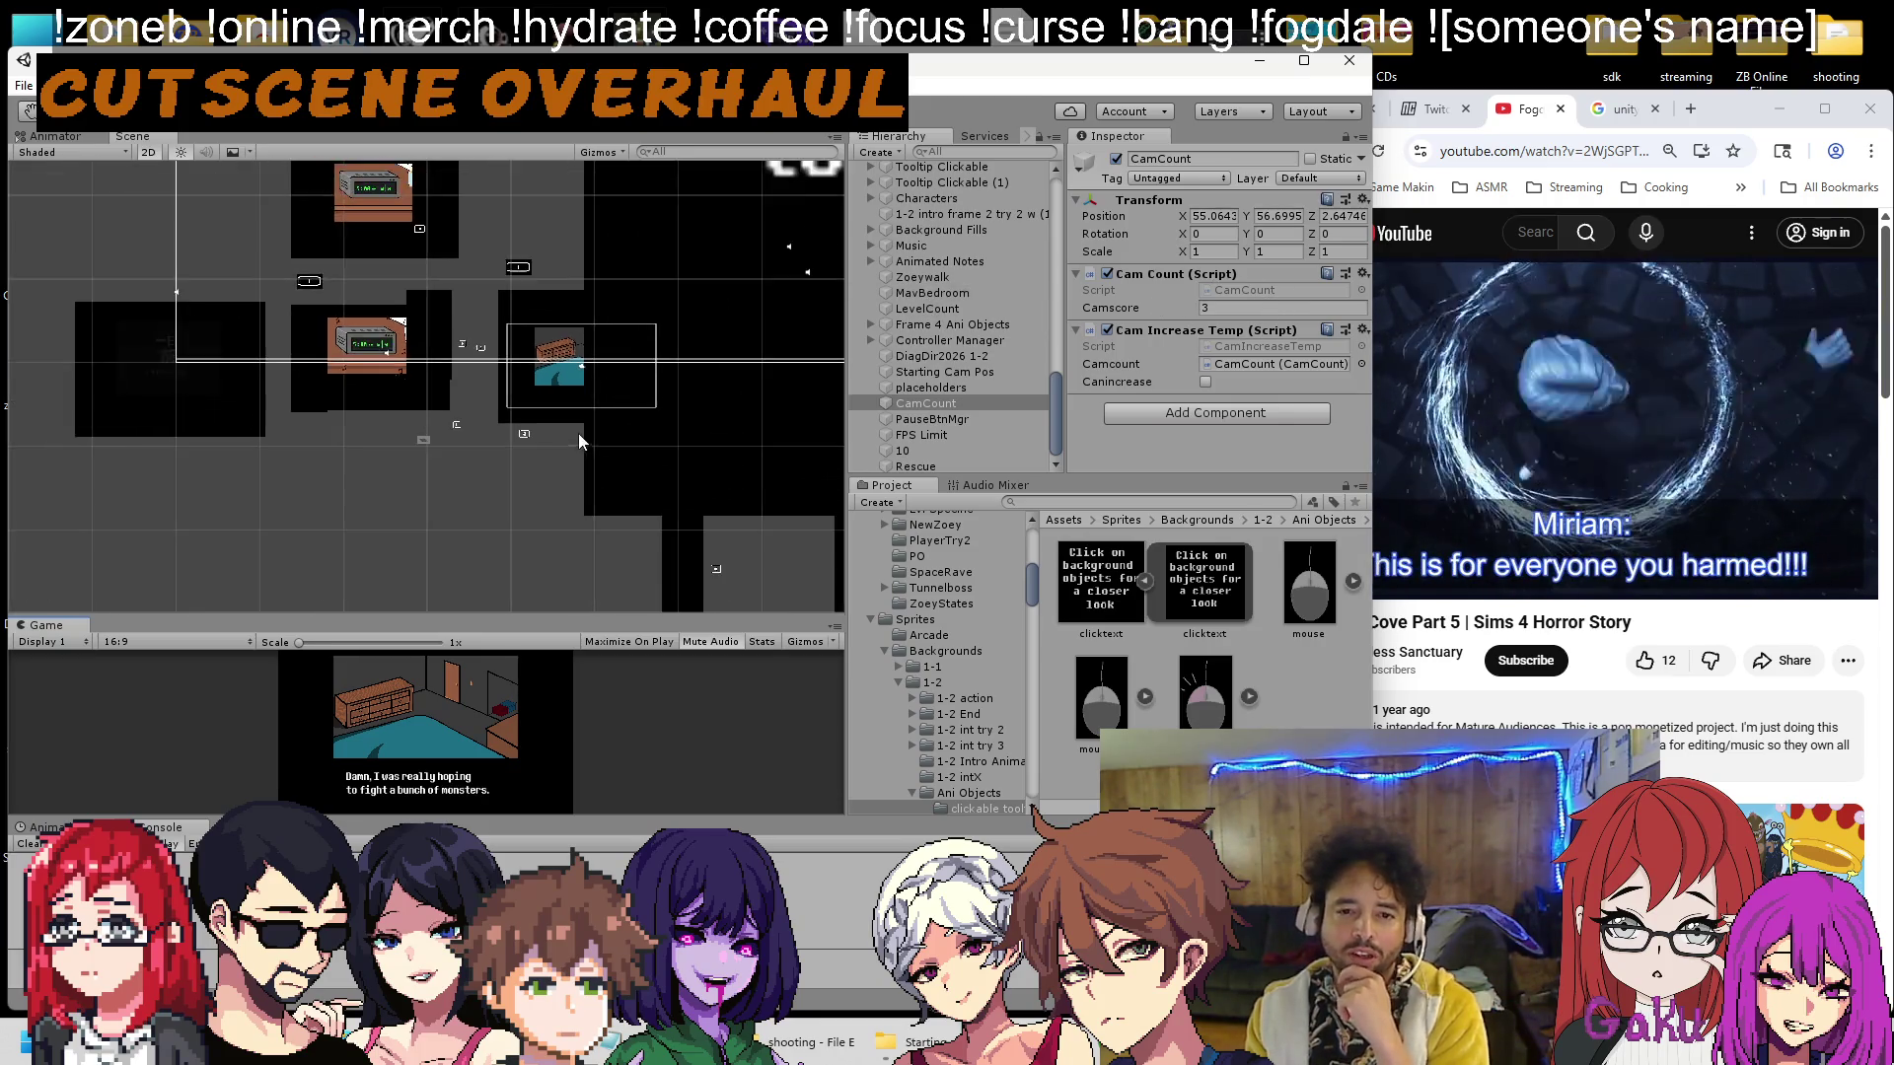
scroll(552, 430, down, 3)
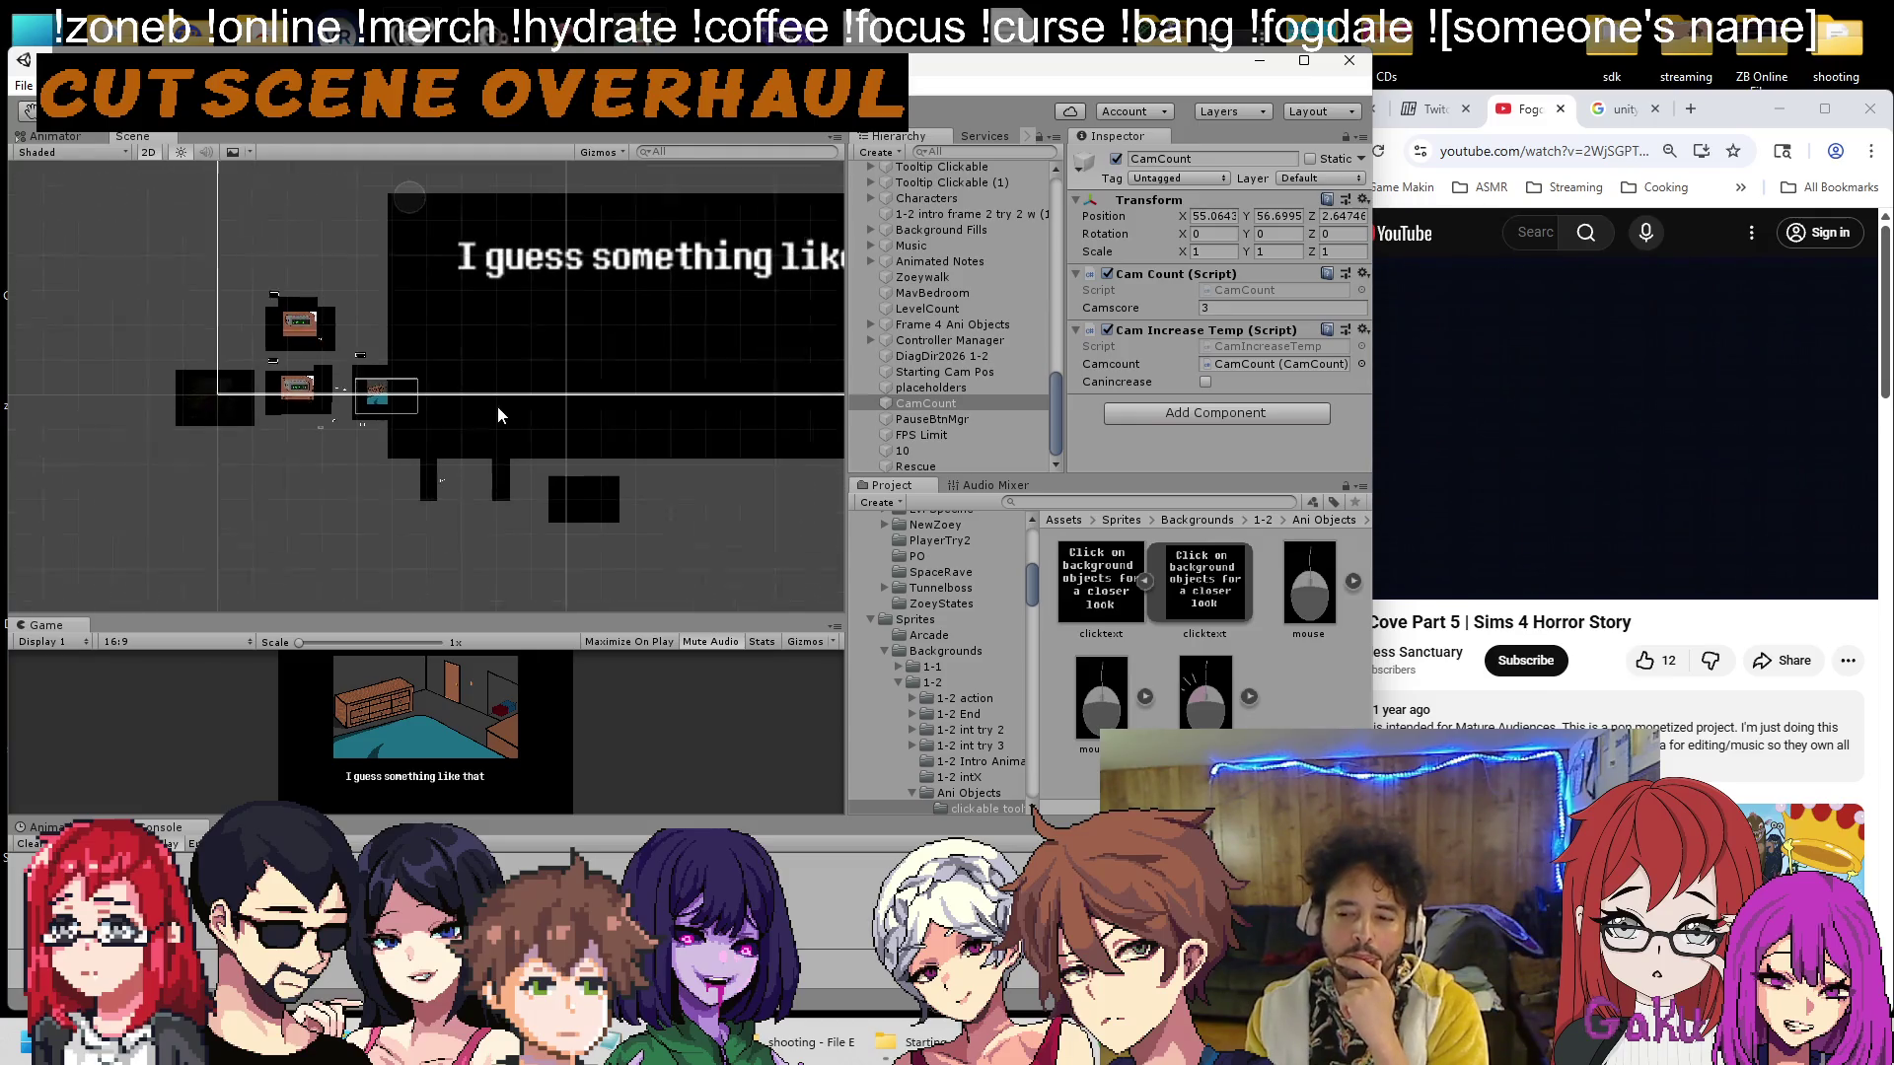
scroll(497, 415, down, 1)
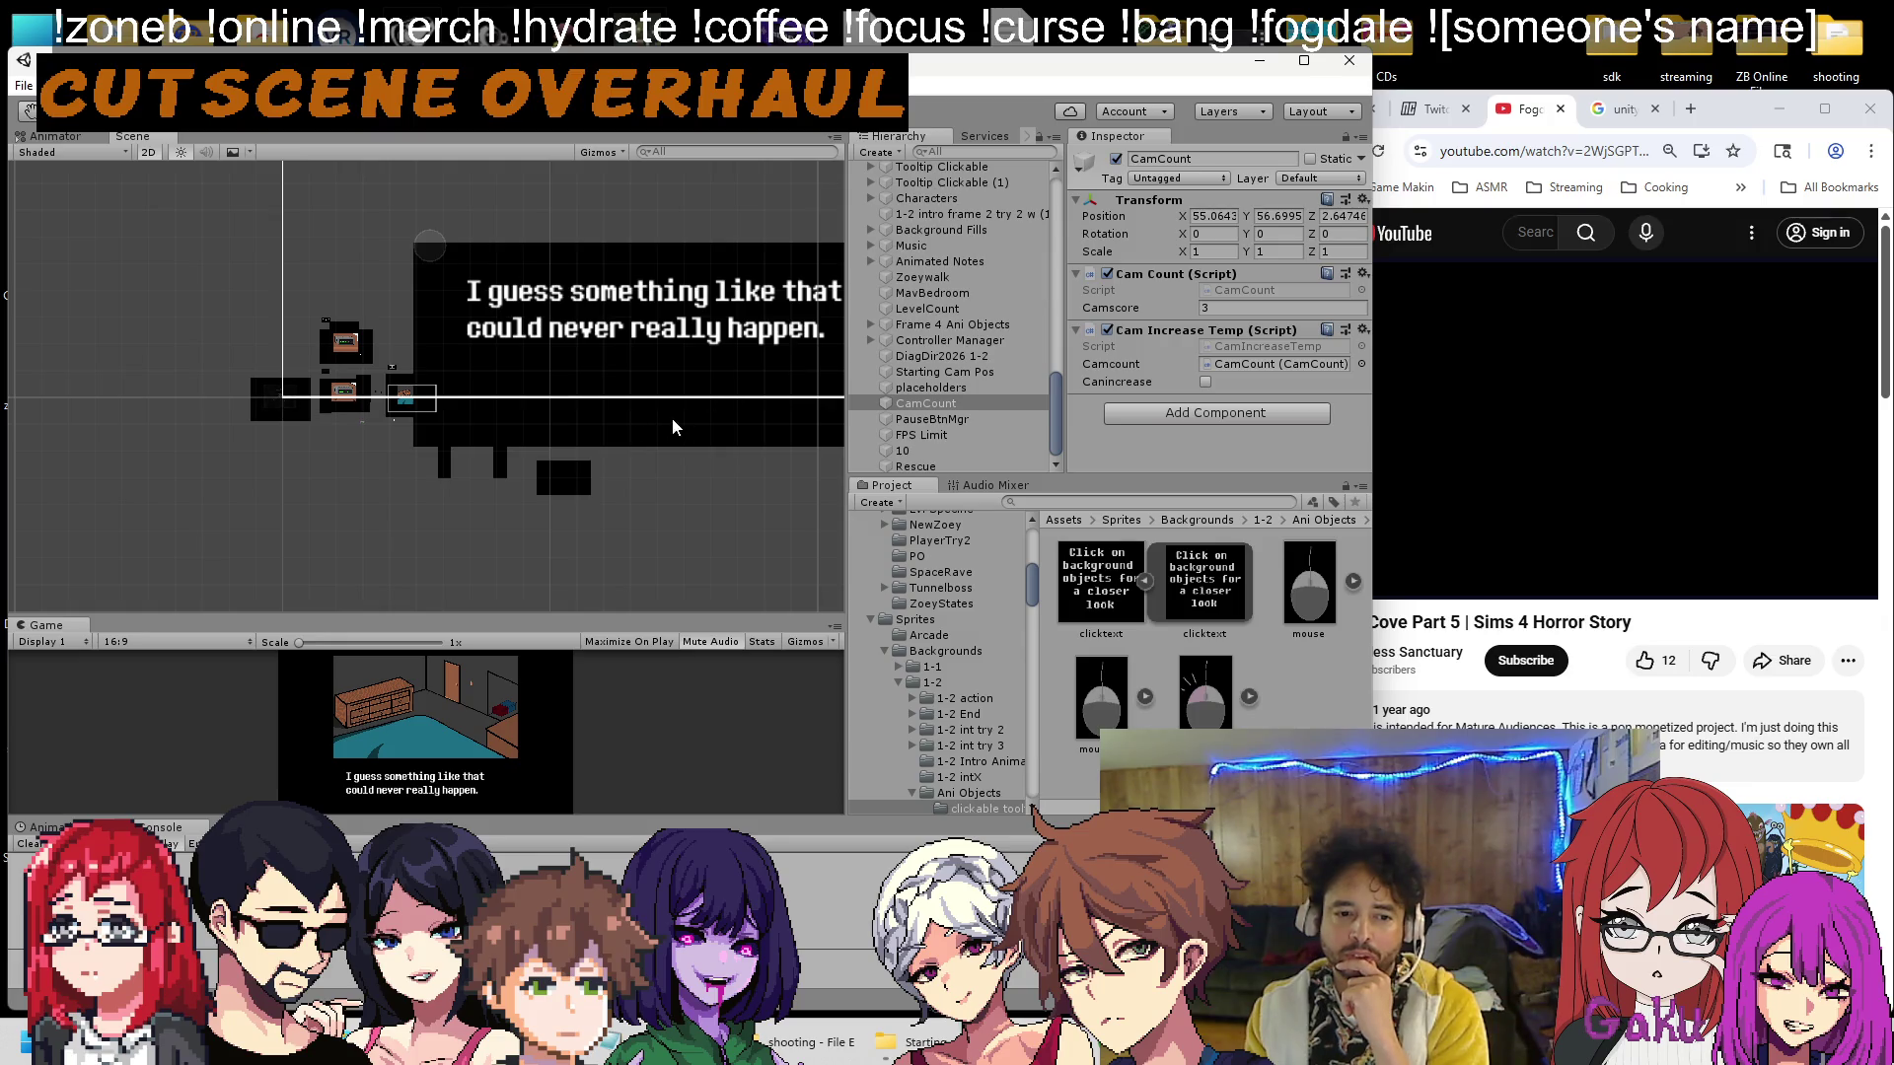
scroll(509, 430, up, 3)
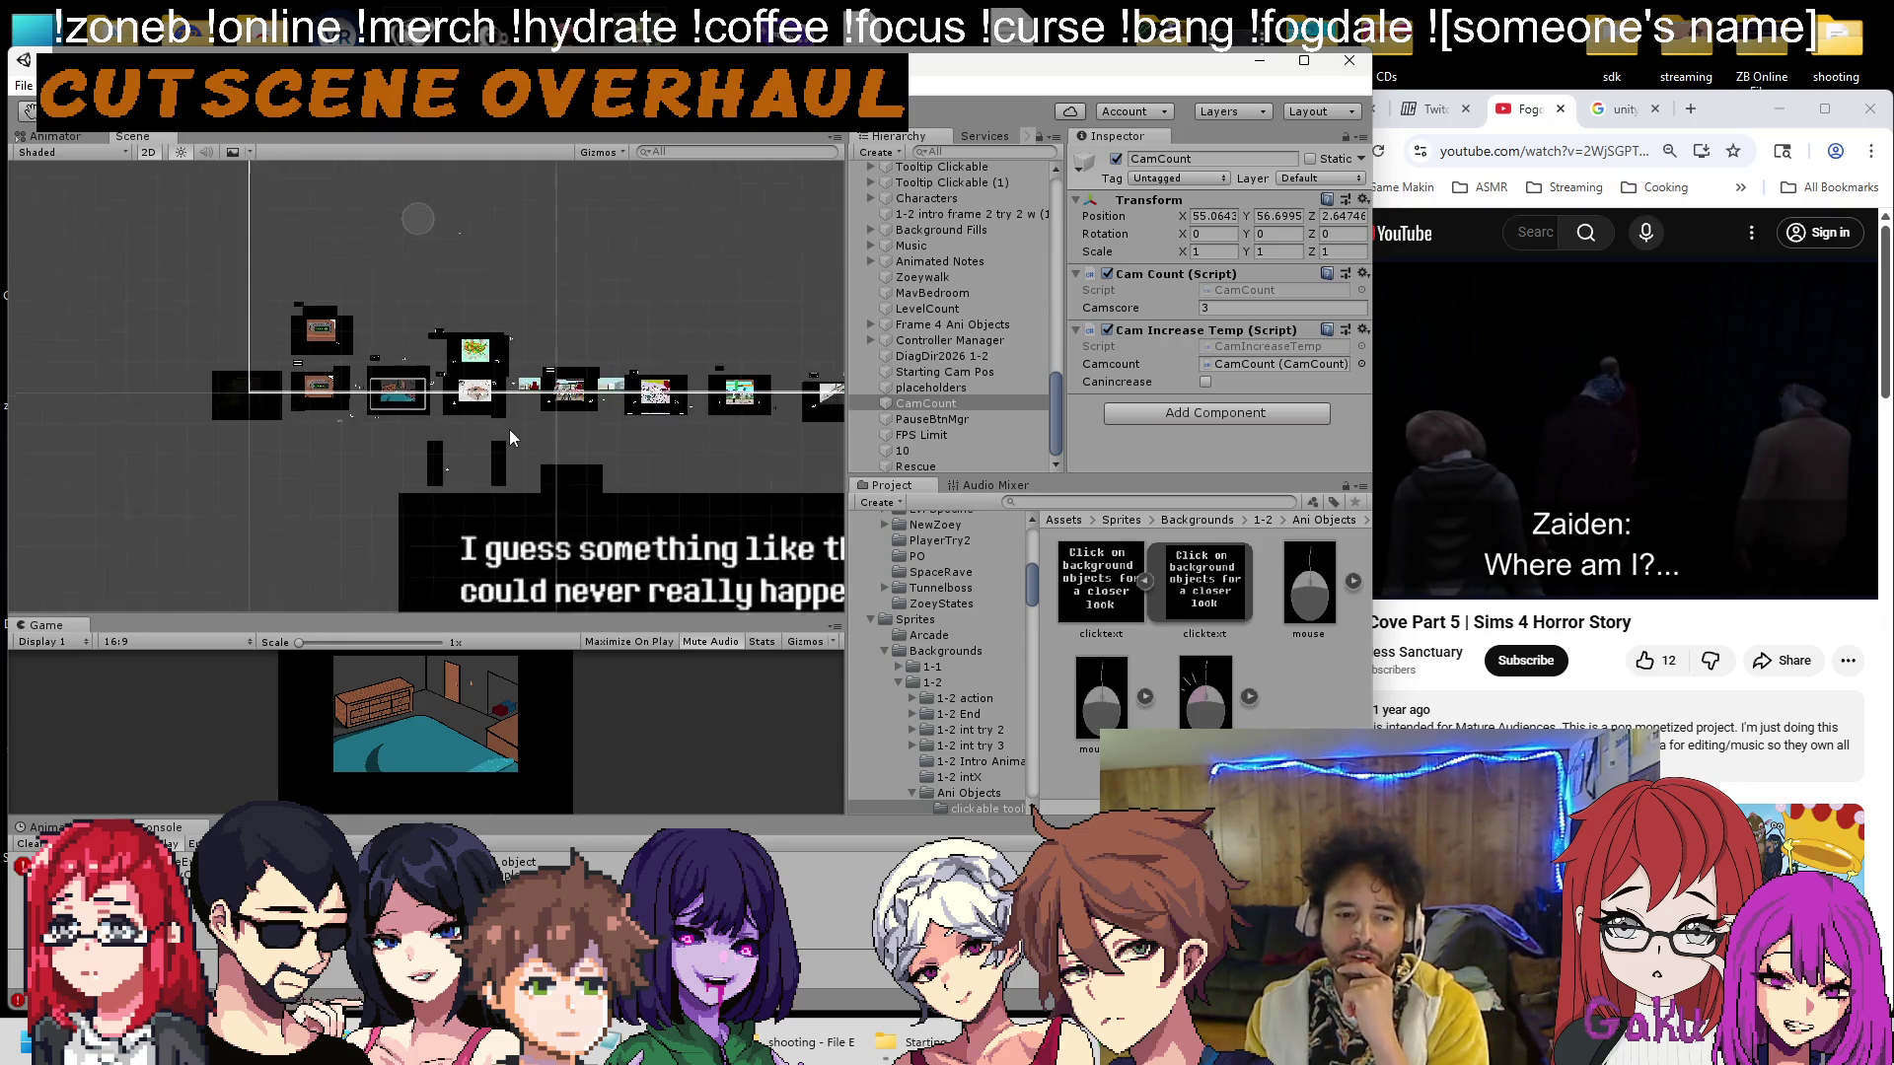
scroll(352, 408, down, 3)
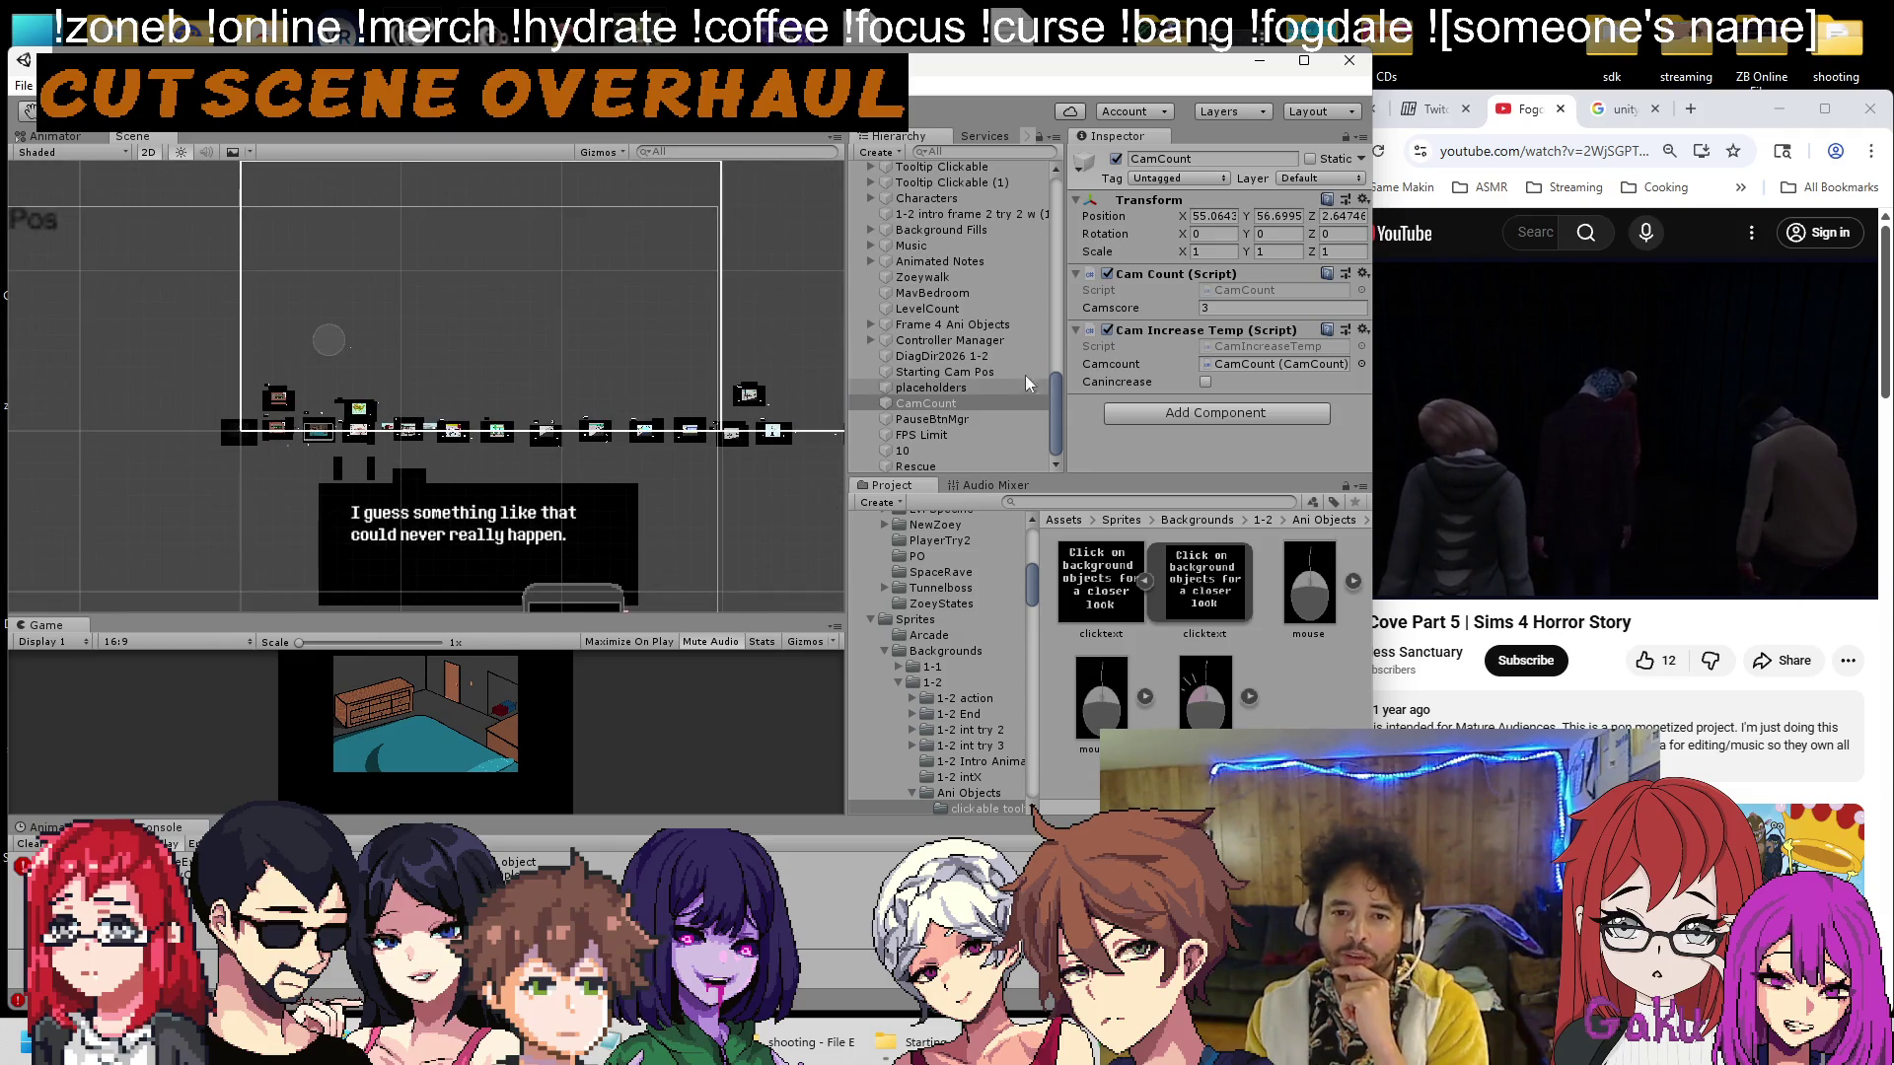
key(alt+Tab)
key(alt+Tab)
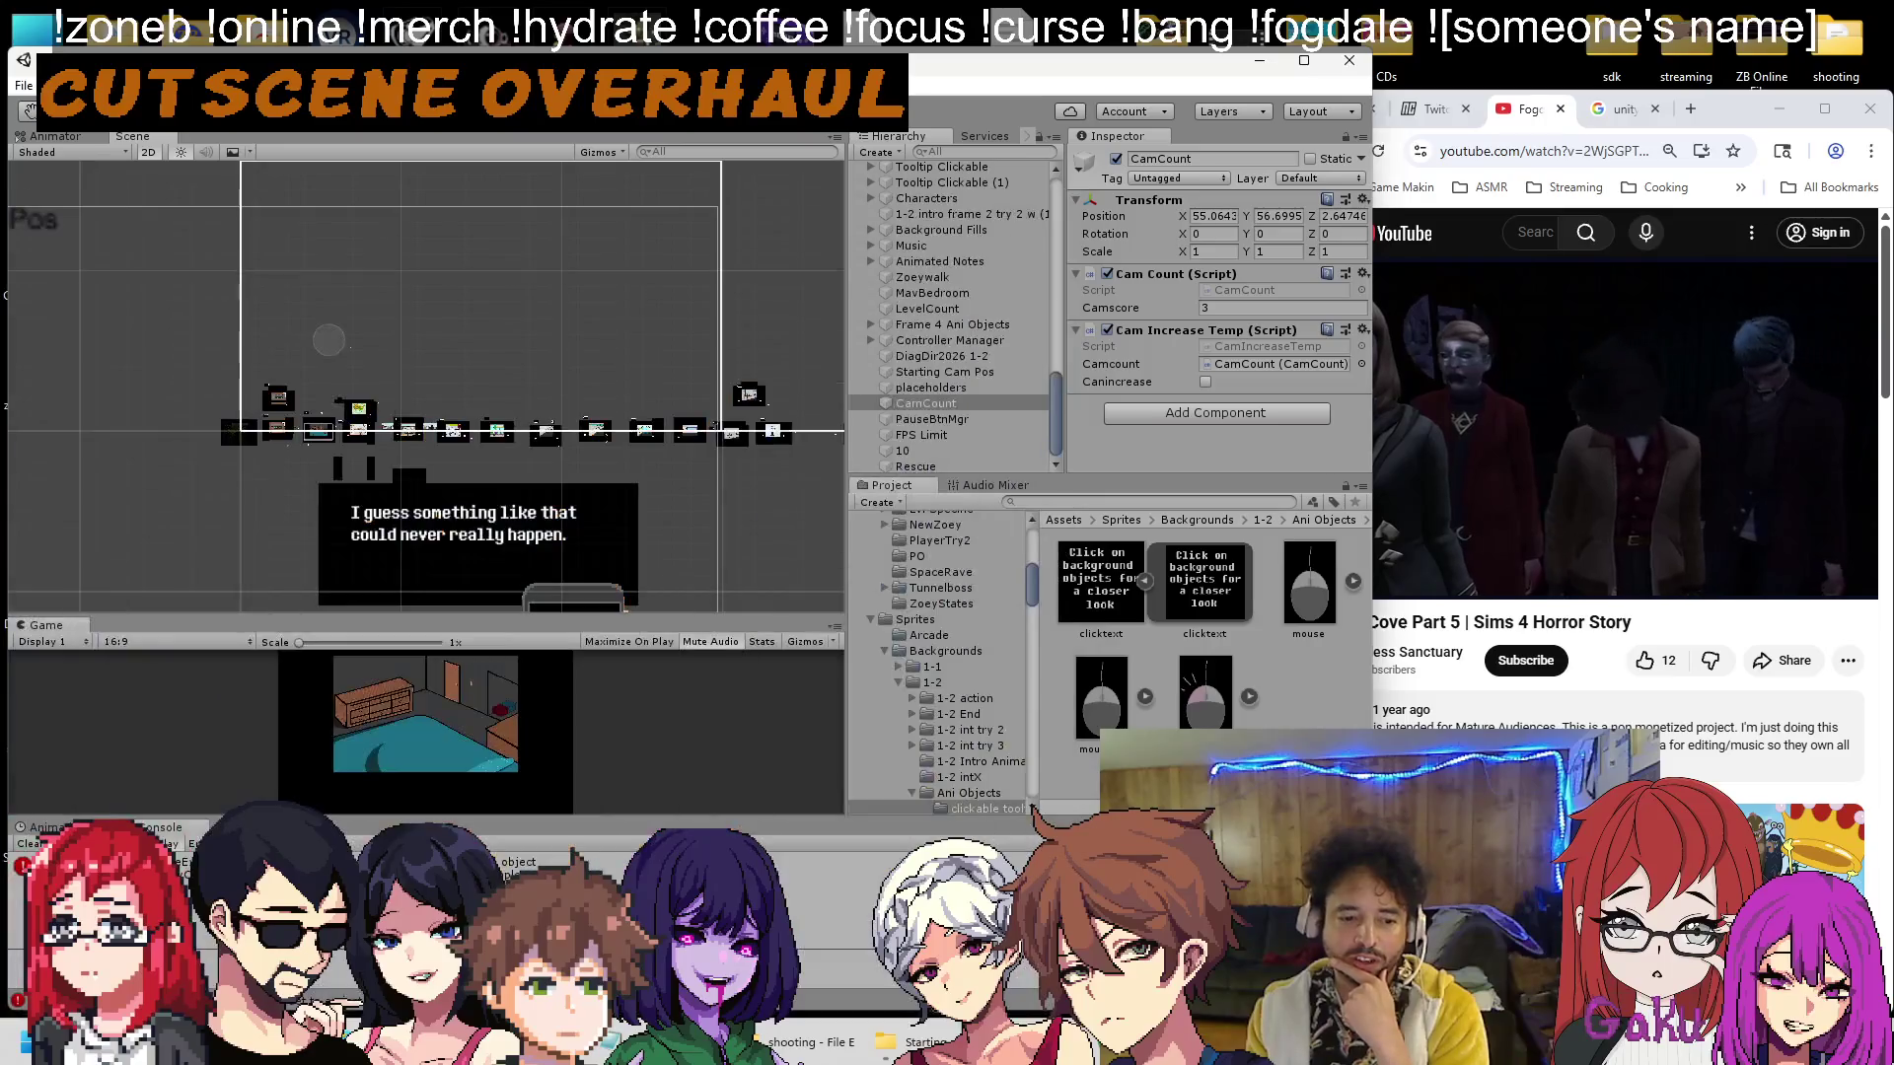
key(alt+Tab)
View Ch1DiagDirSimple.cs's ToFrame button fields in Visual Studio, check Discord, and return to Unity.
click(275, 342)
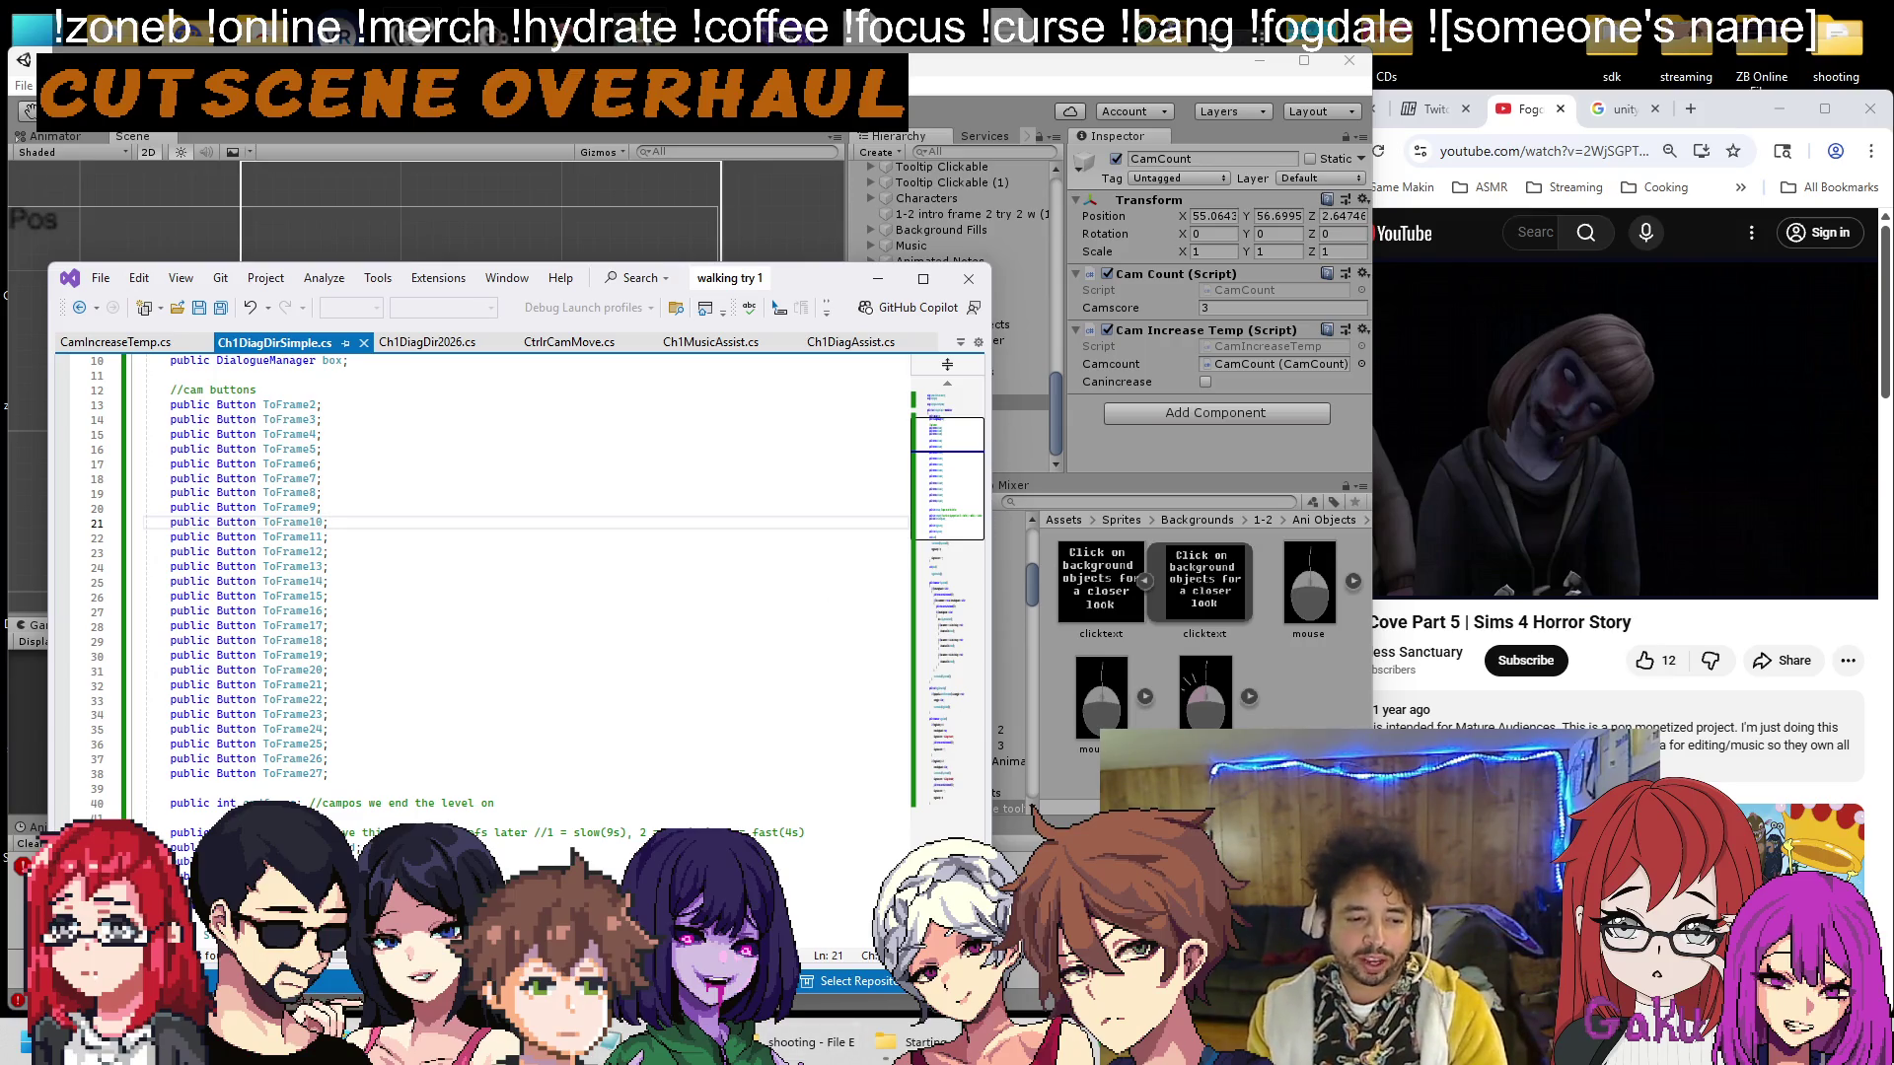
mouse_move(212, 1043)
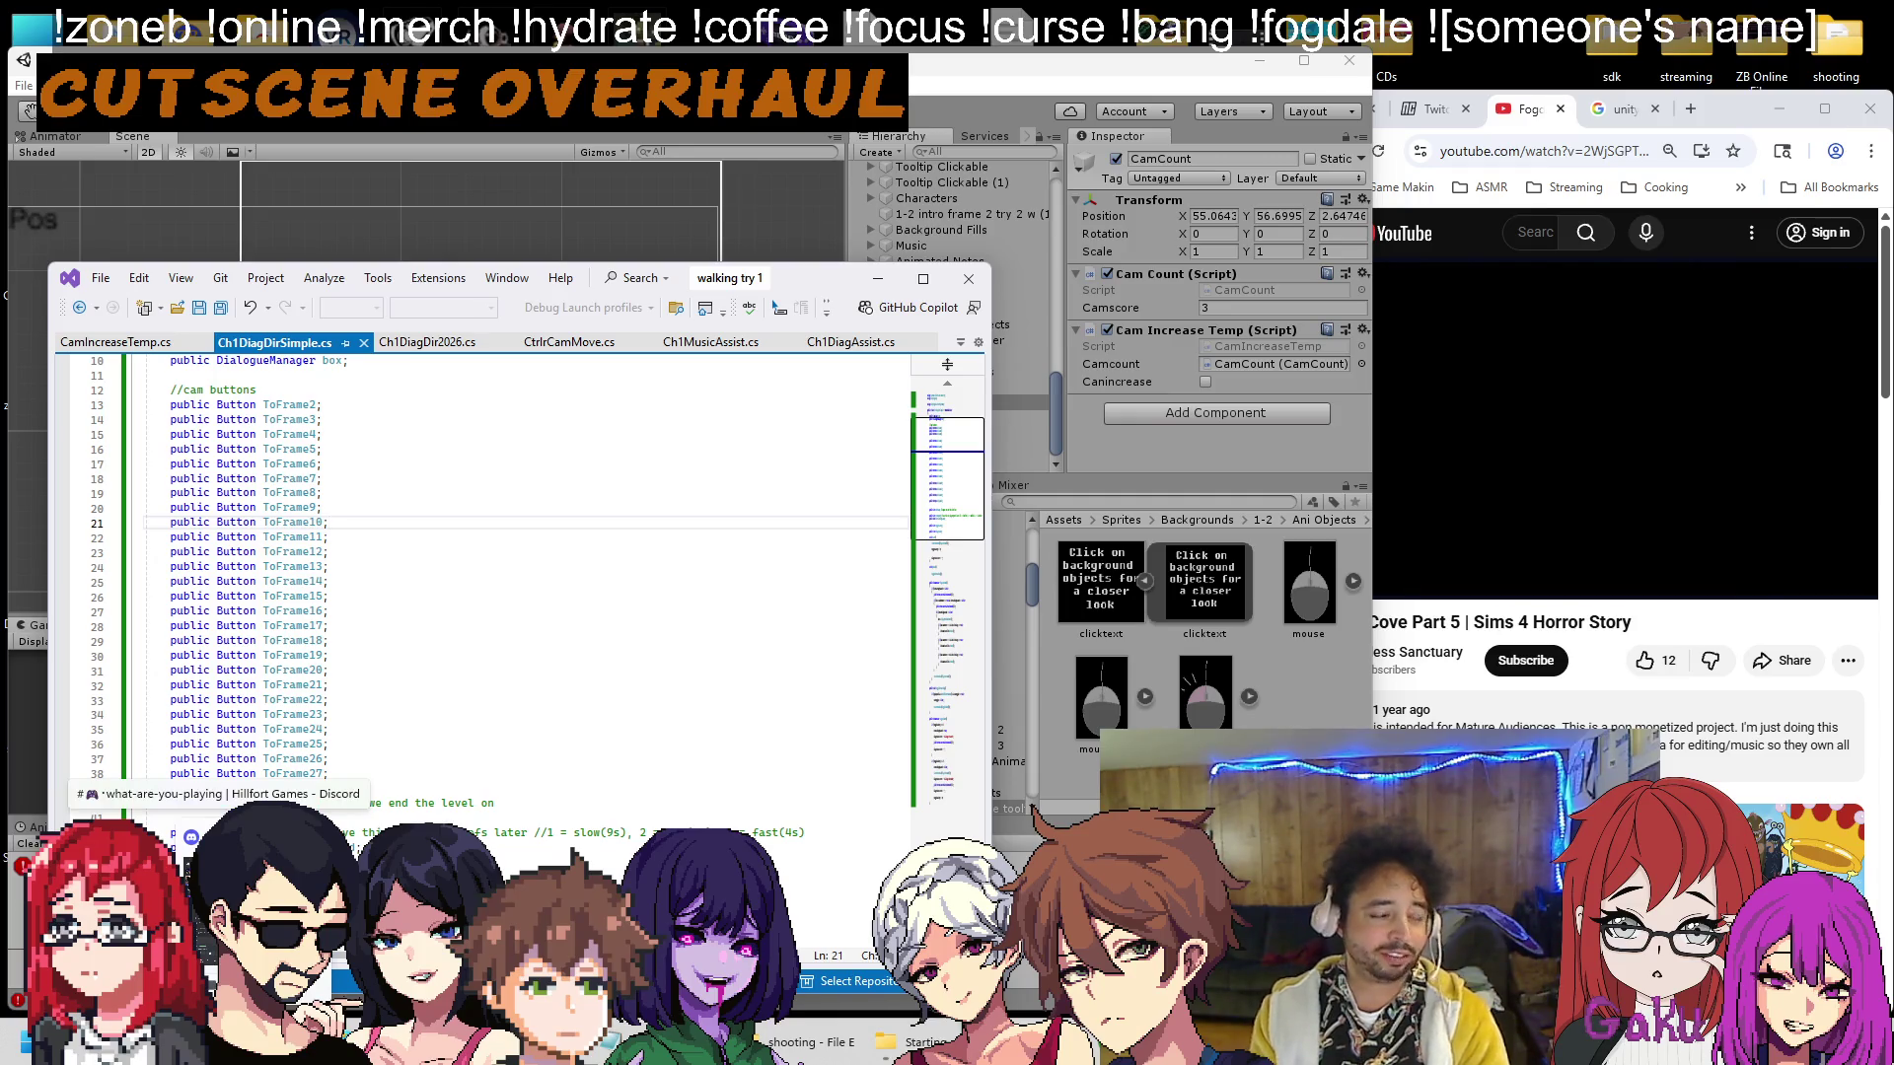
click(217, 797)
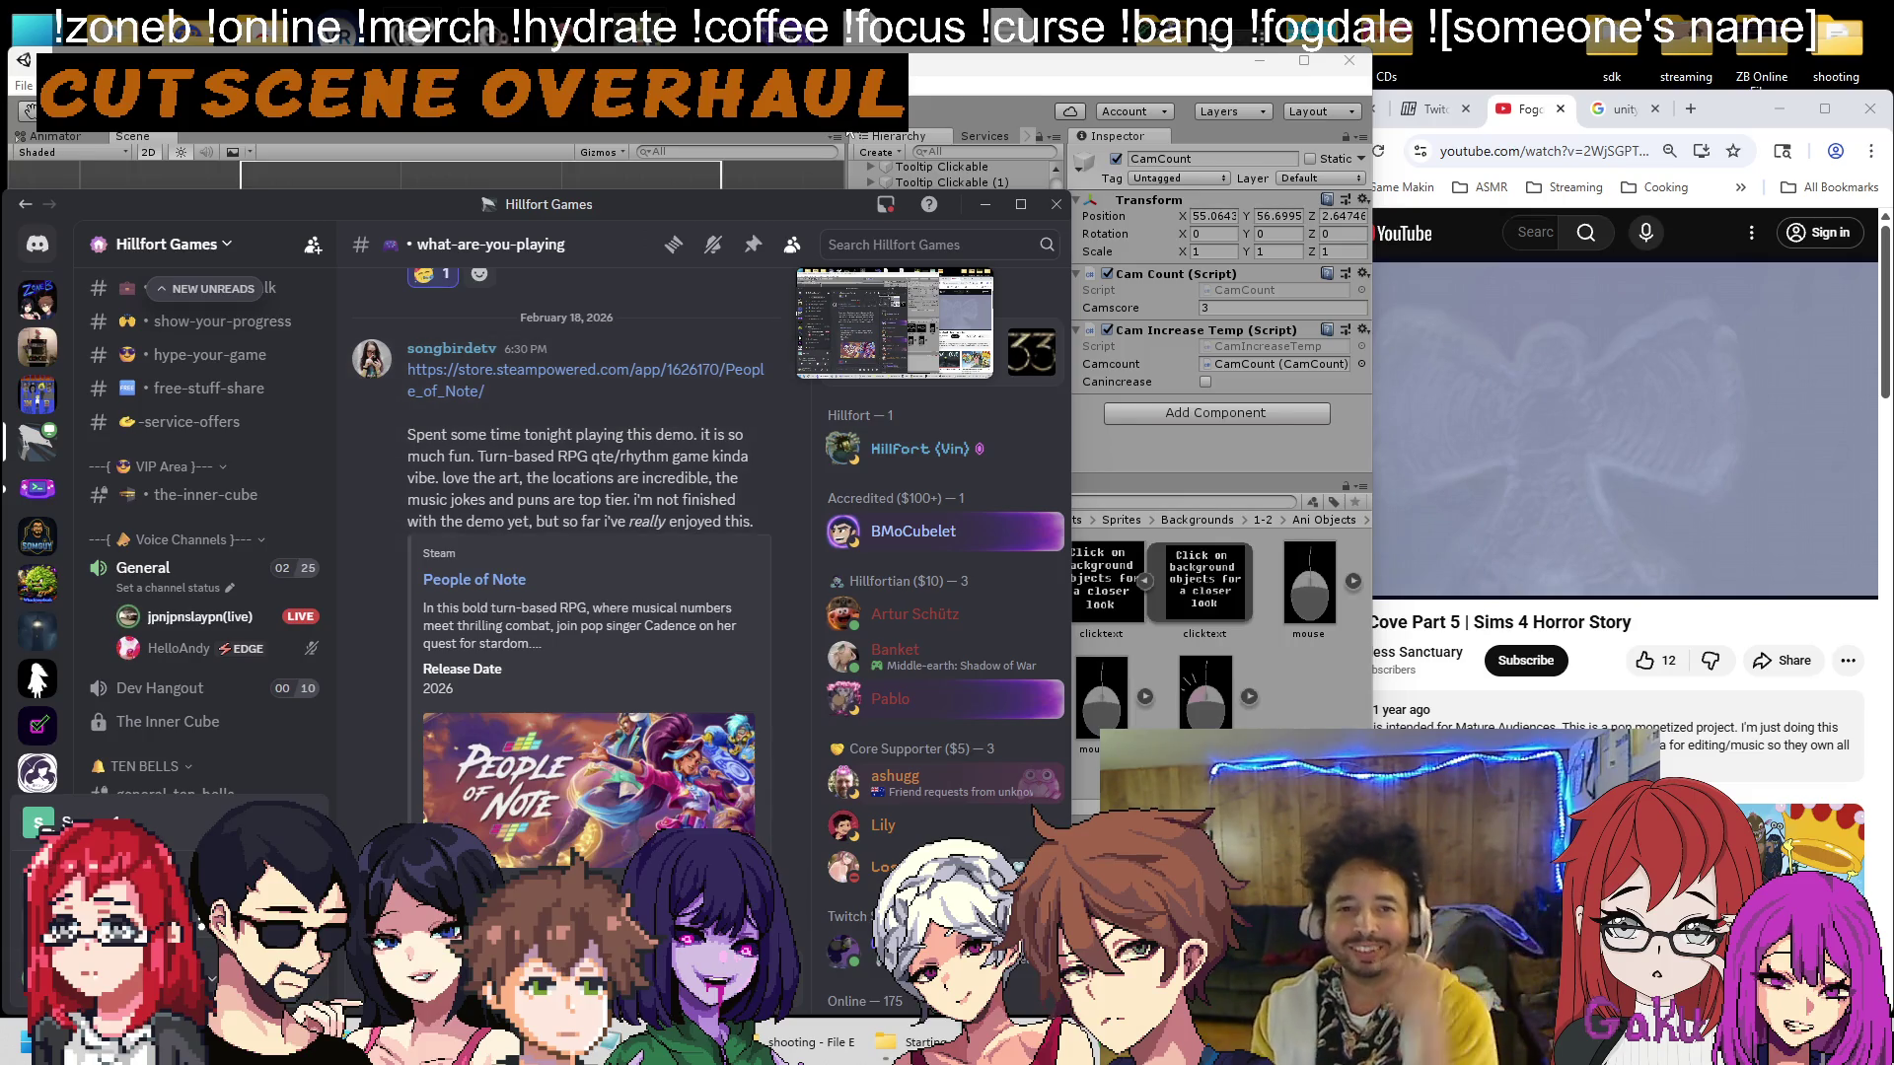
key(alt+Tab)
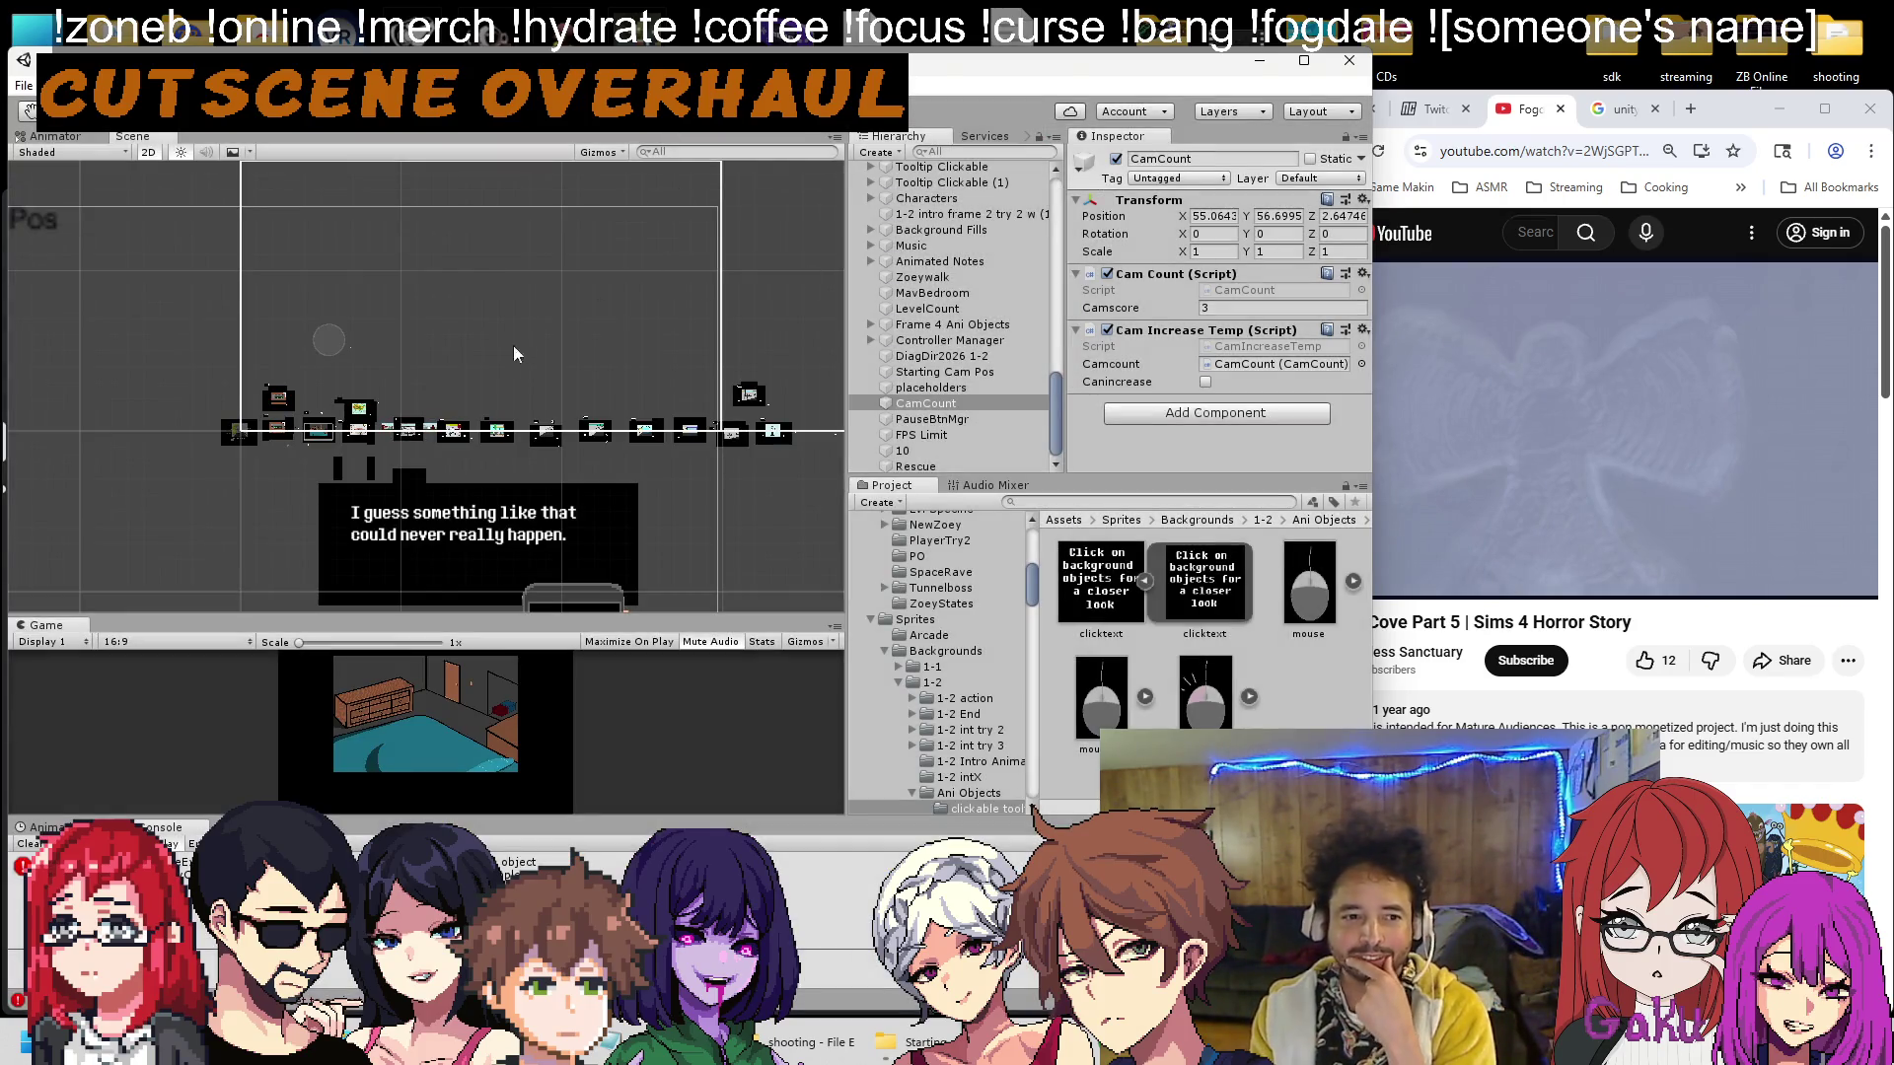
scroll(317, 470, up, 5)
scroll(302, 417, up, 5)
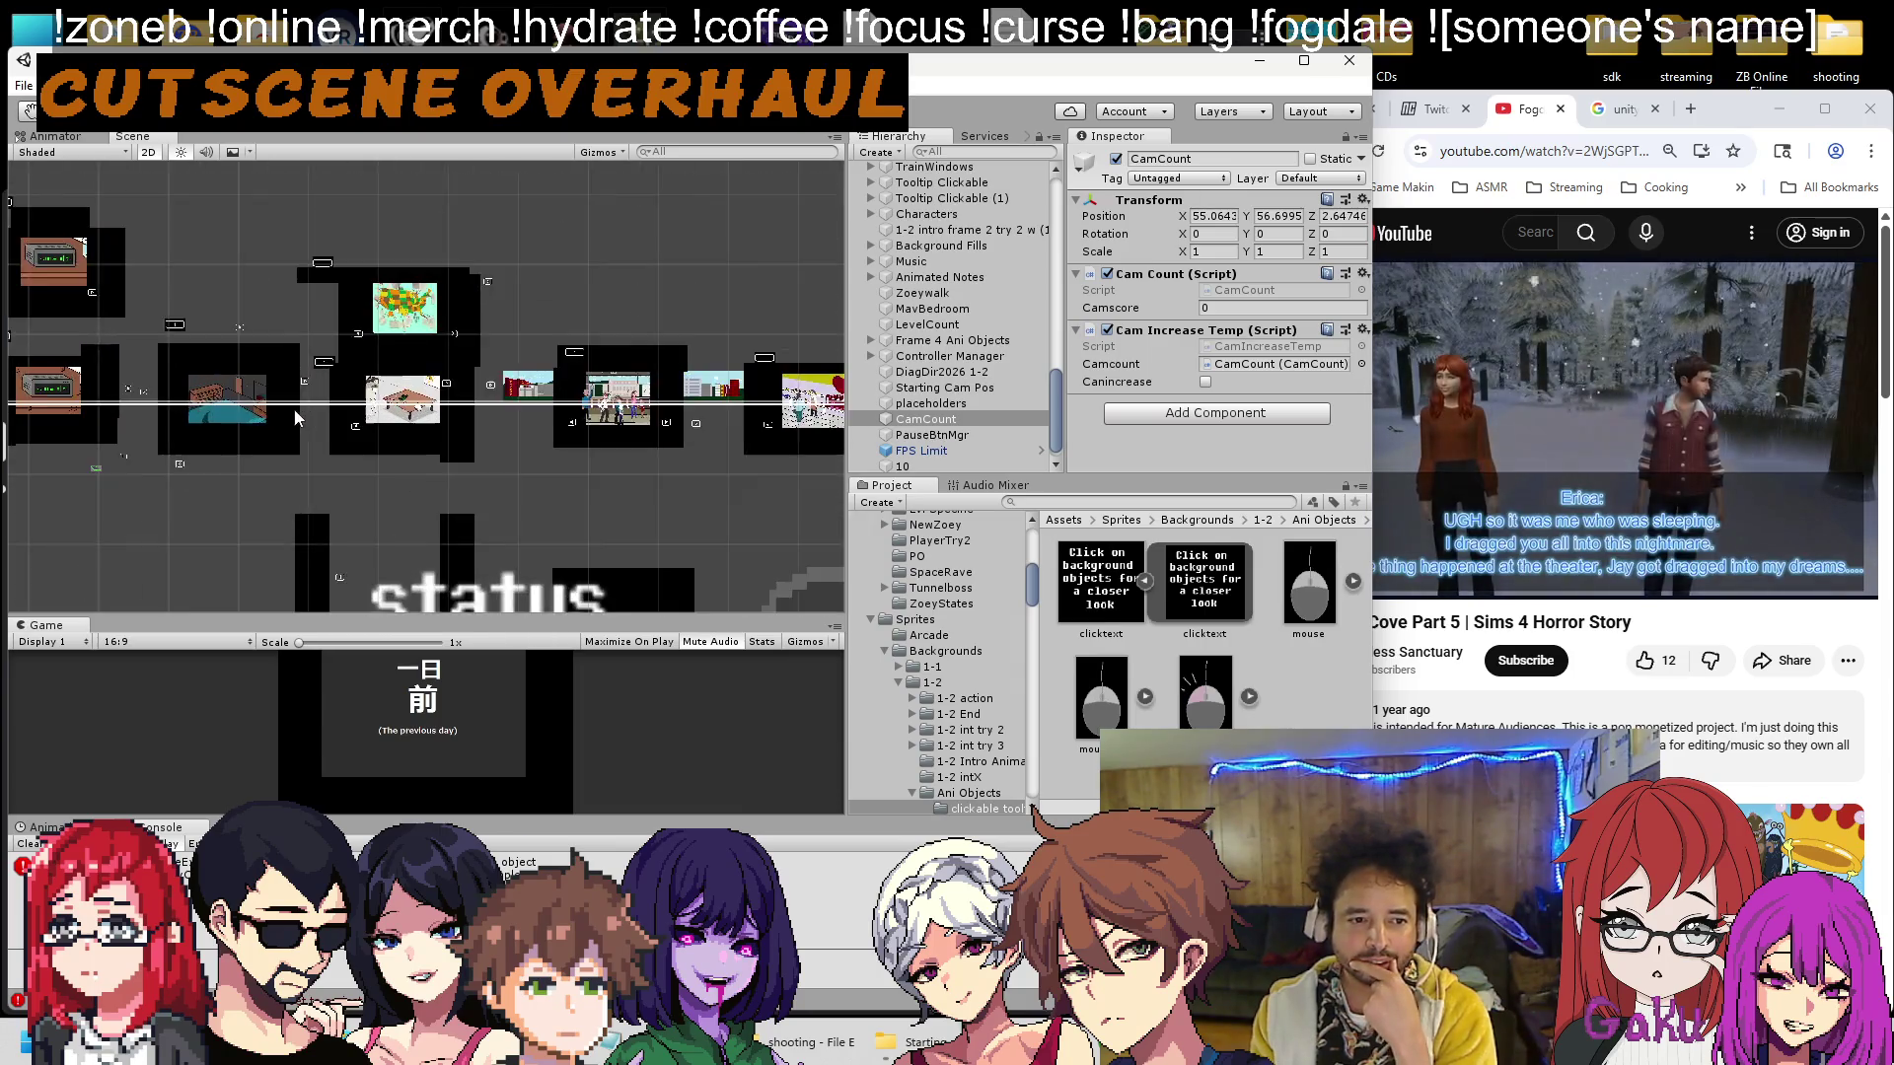
Bring the Chrome video player window to the front beside Unity.
click(1491, 619)
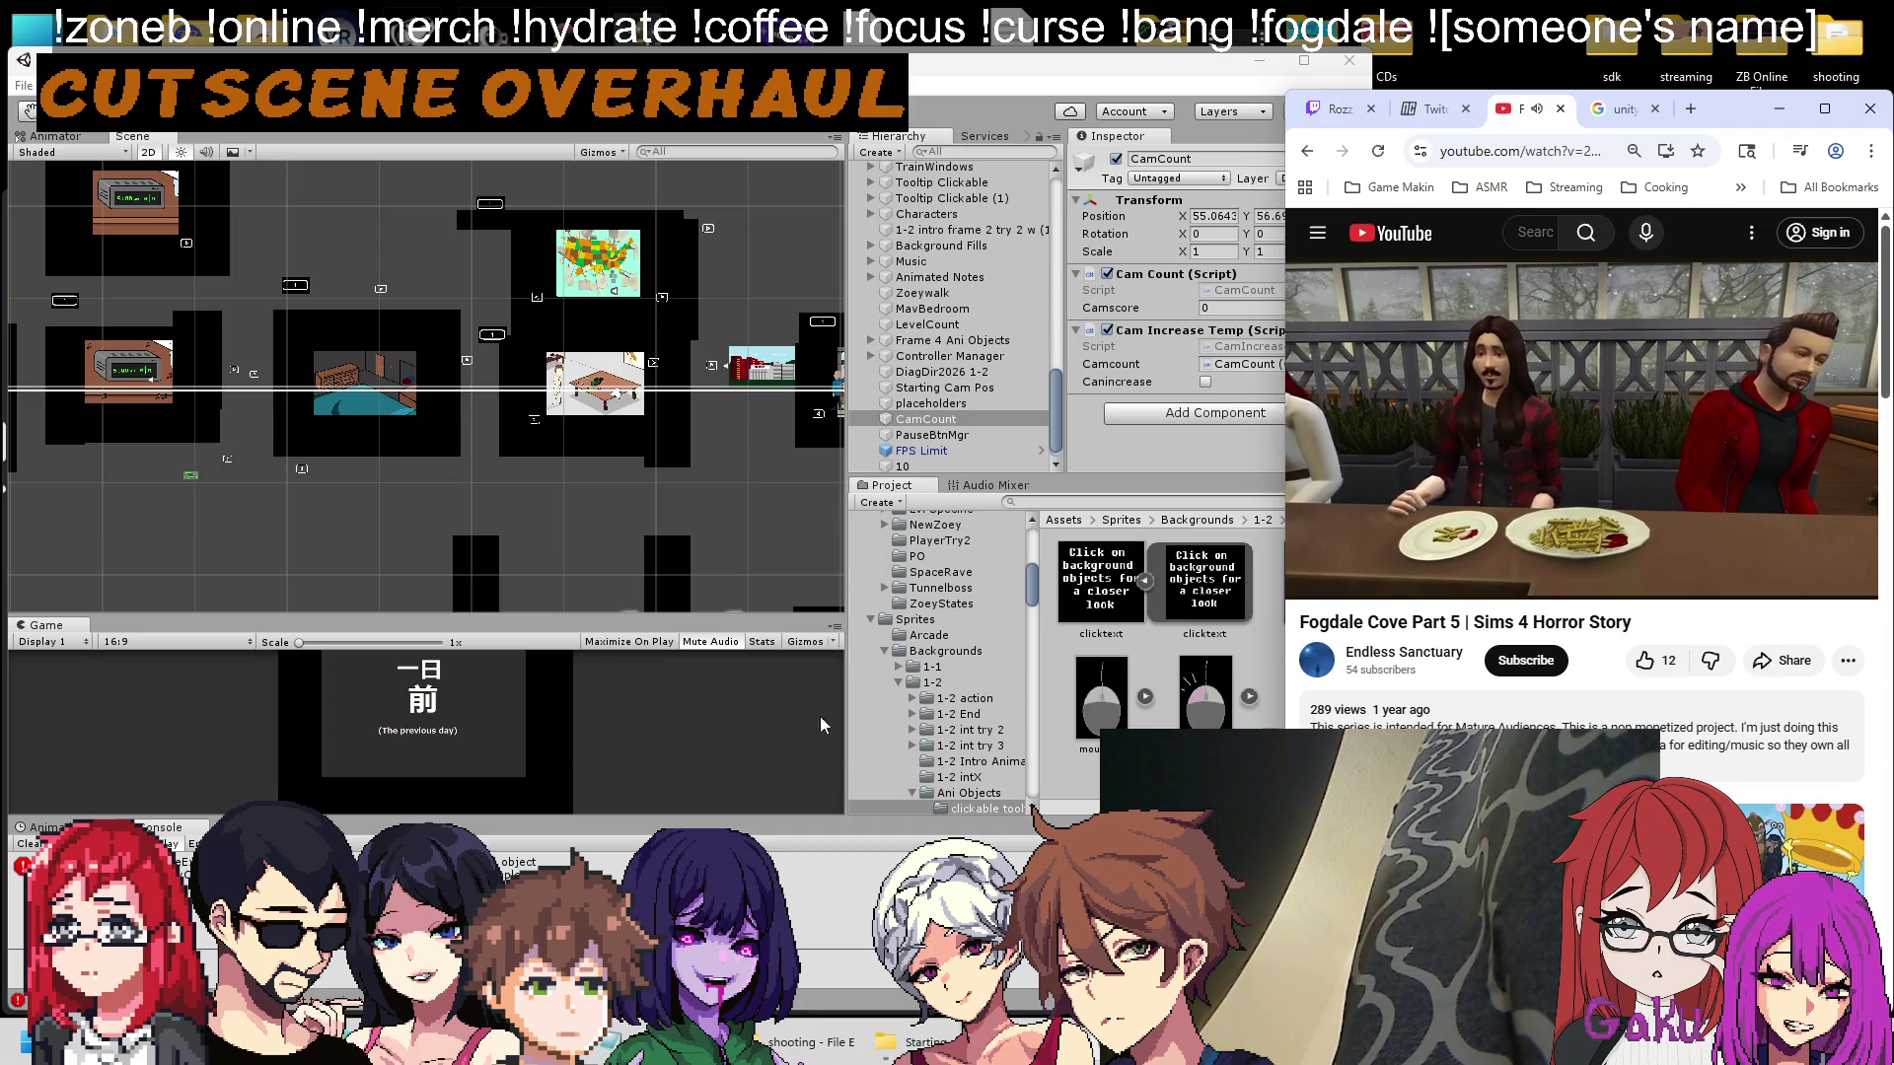
Collapse CamCount's Transform component in the Unity Inspector and close the Discord window.
key(alt+Tab)
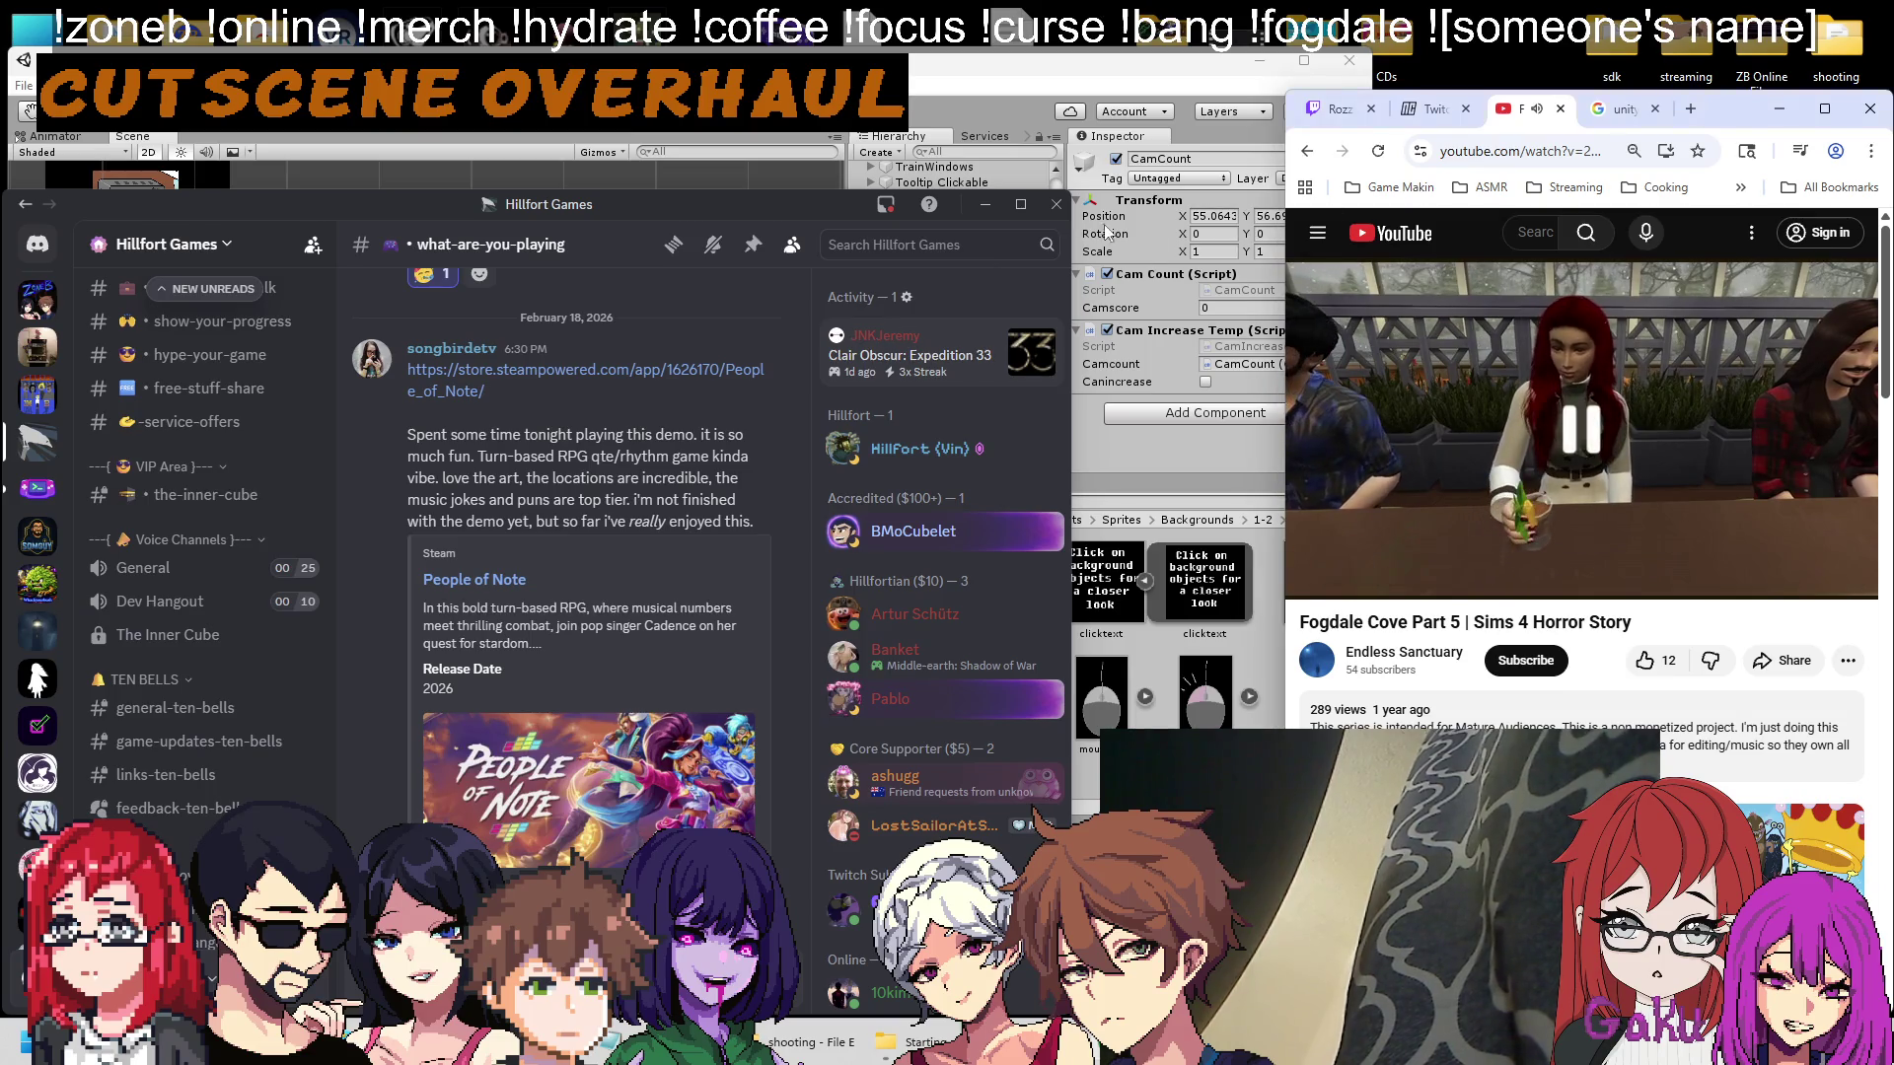
click(1073, 205)
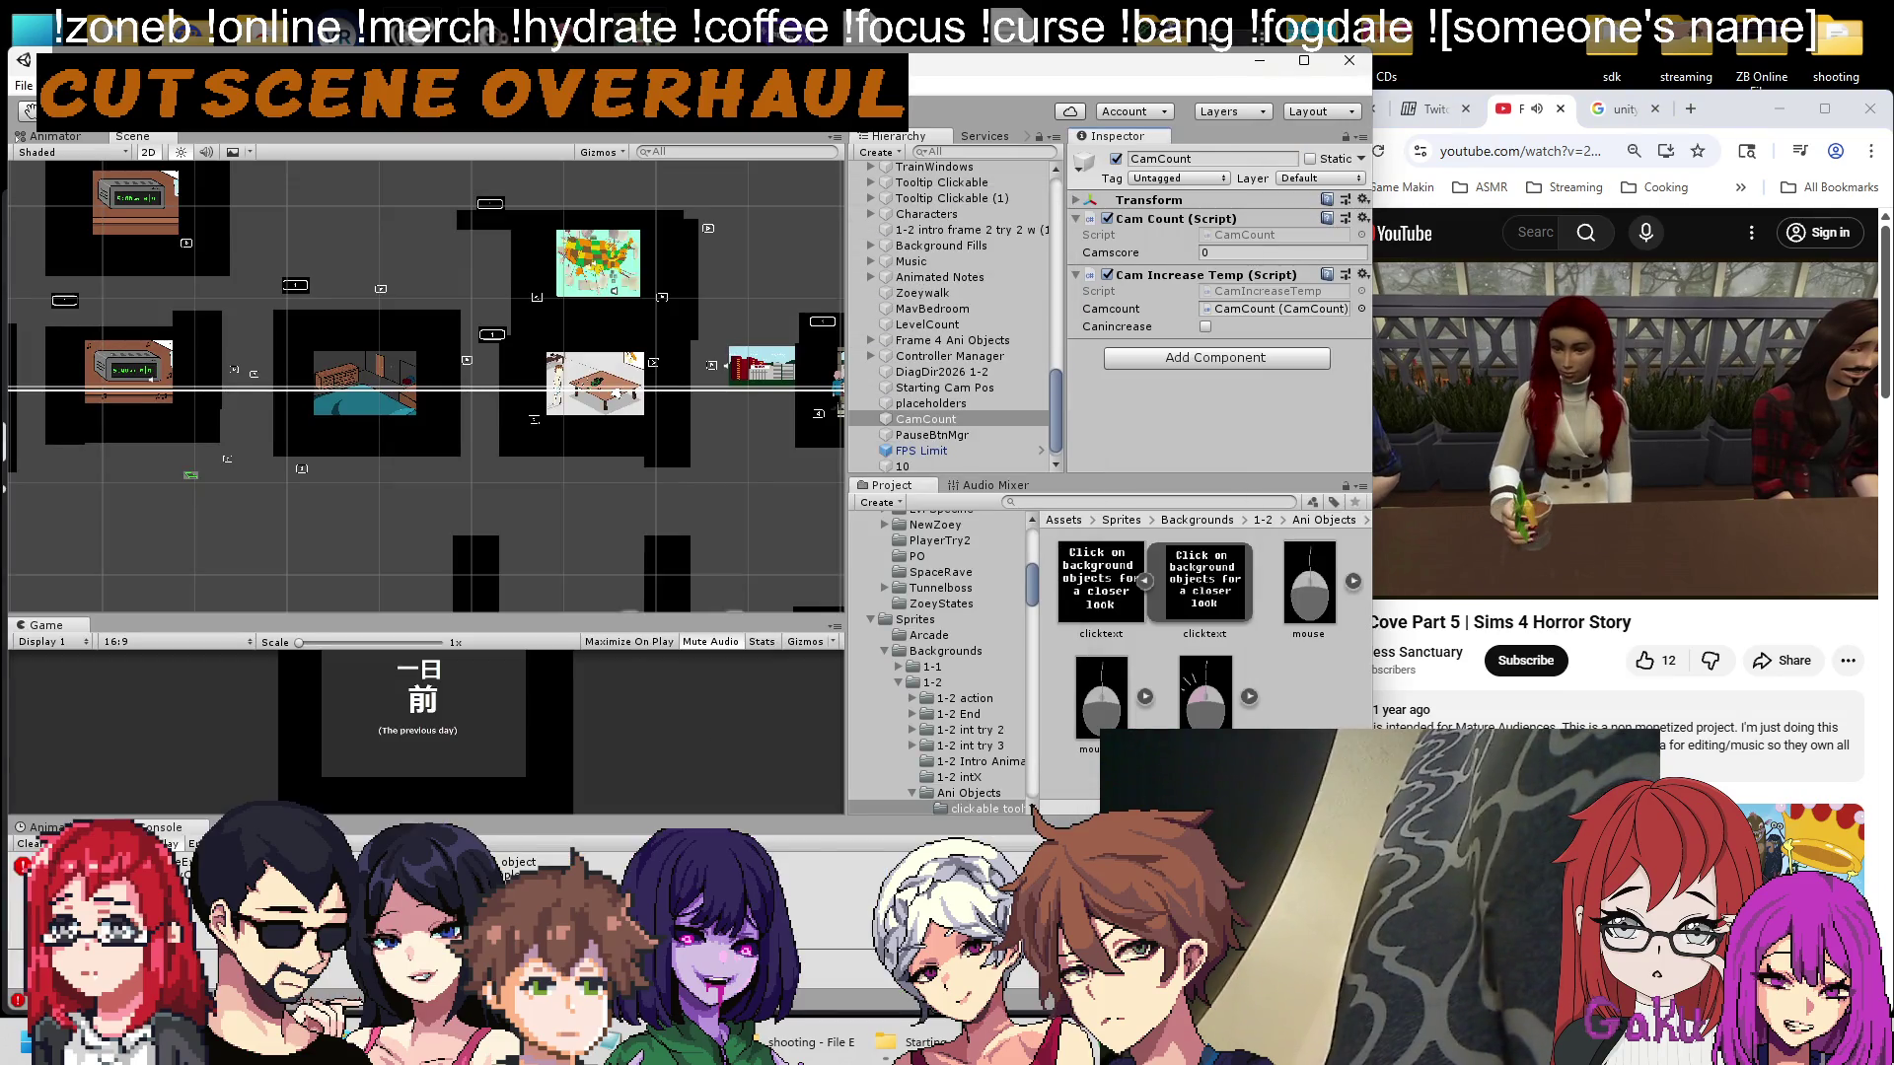
key(alt+Tab)
click(1053, 207)
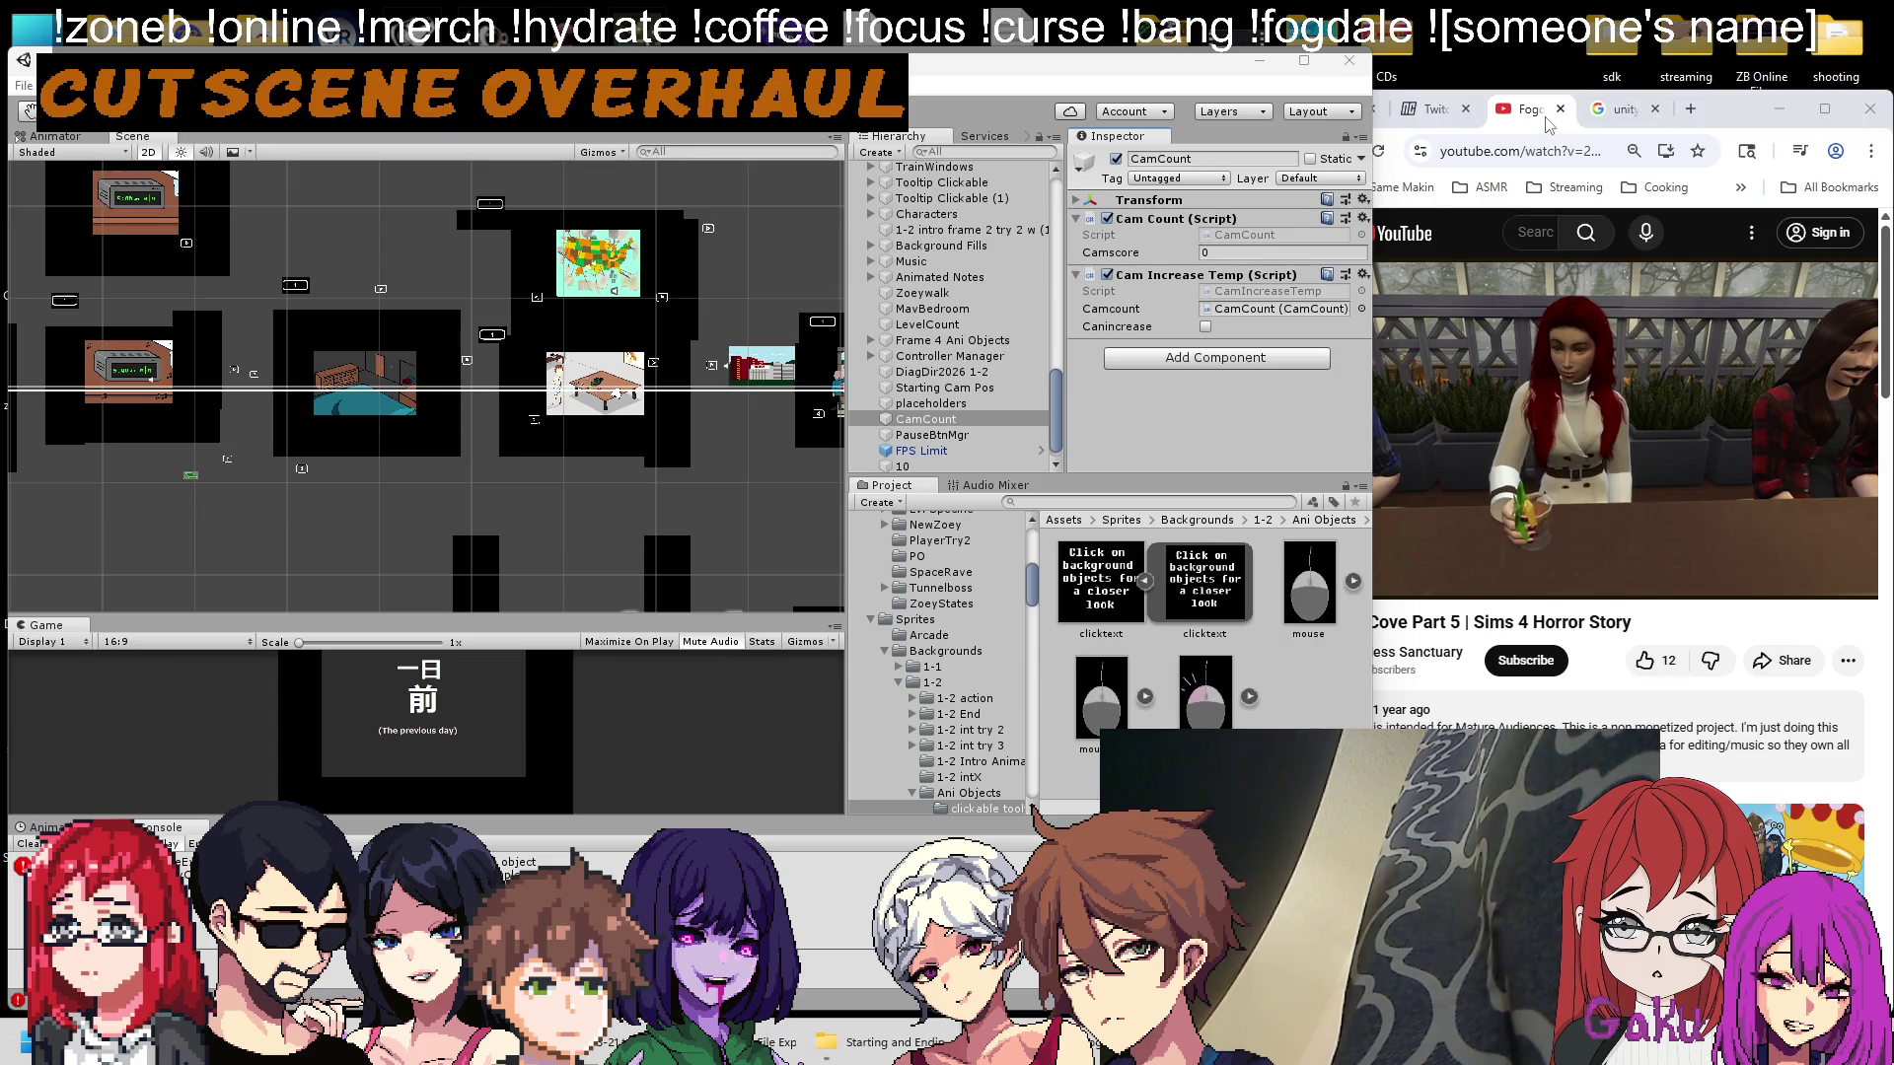
Close the Google, YouTube and Twitch tabs and the Chrome window, bringing recent 4-3-21.txt forward.
click(1623, 110)
click(1656, 110)
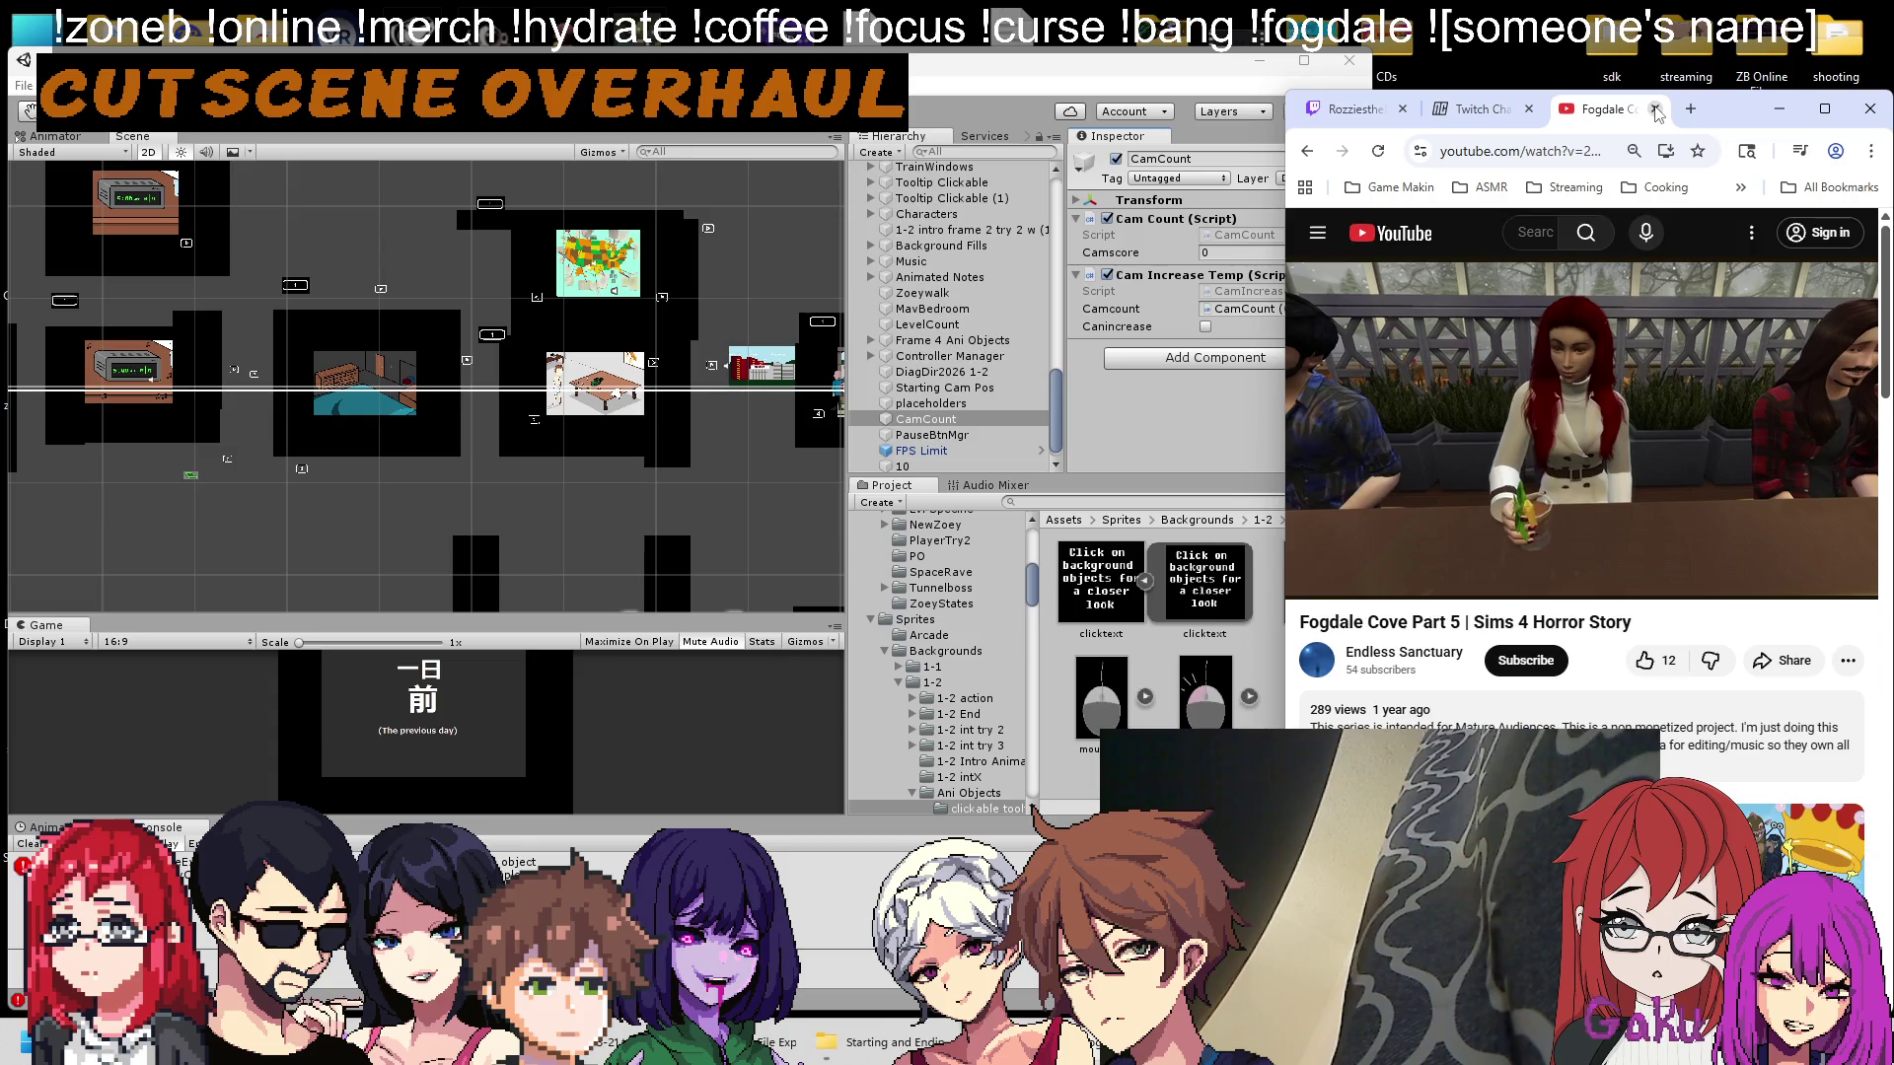
click(1657, 111)
click(1588, 115)
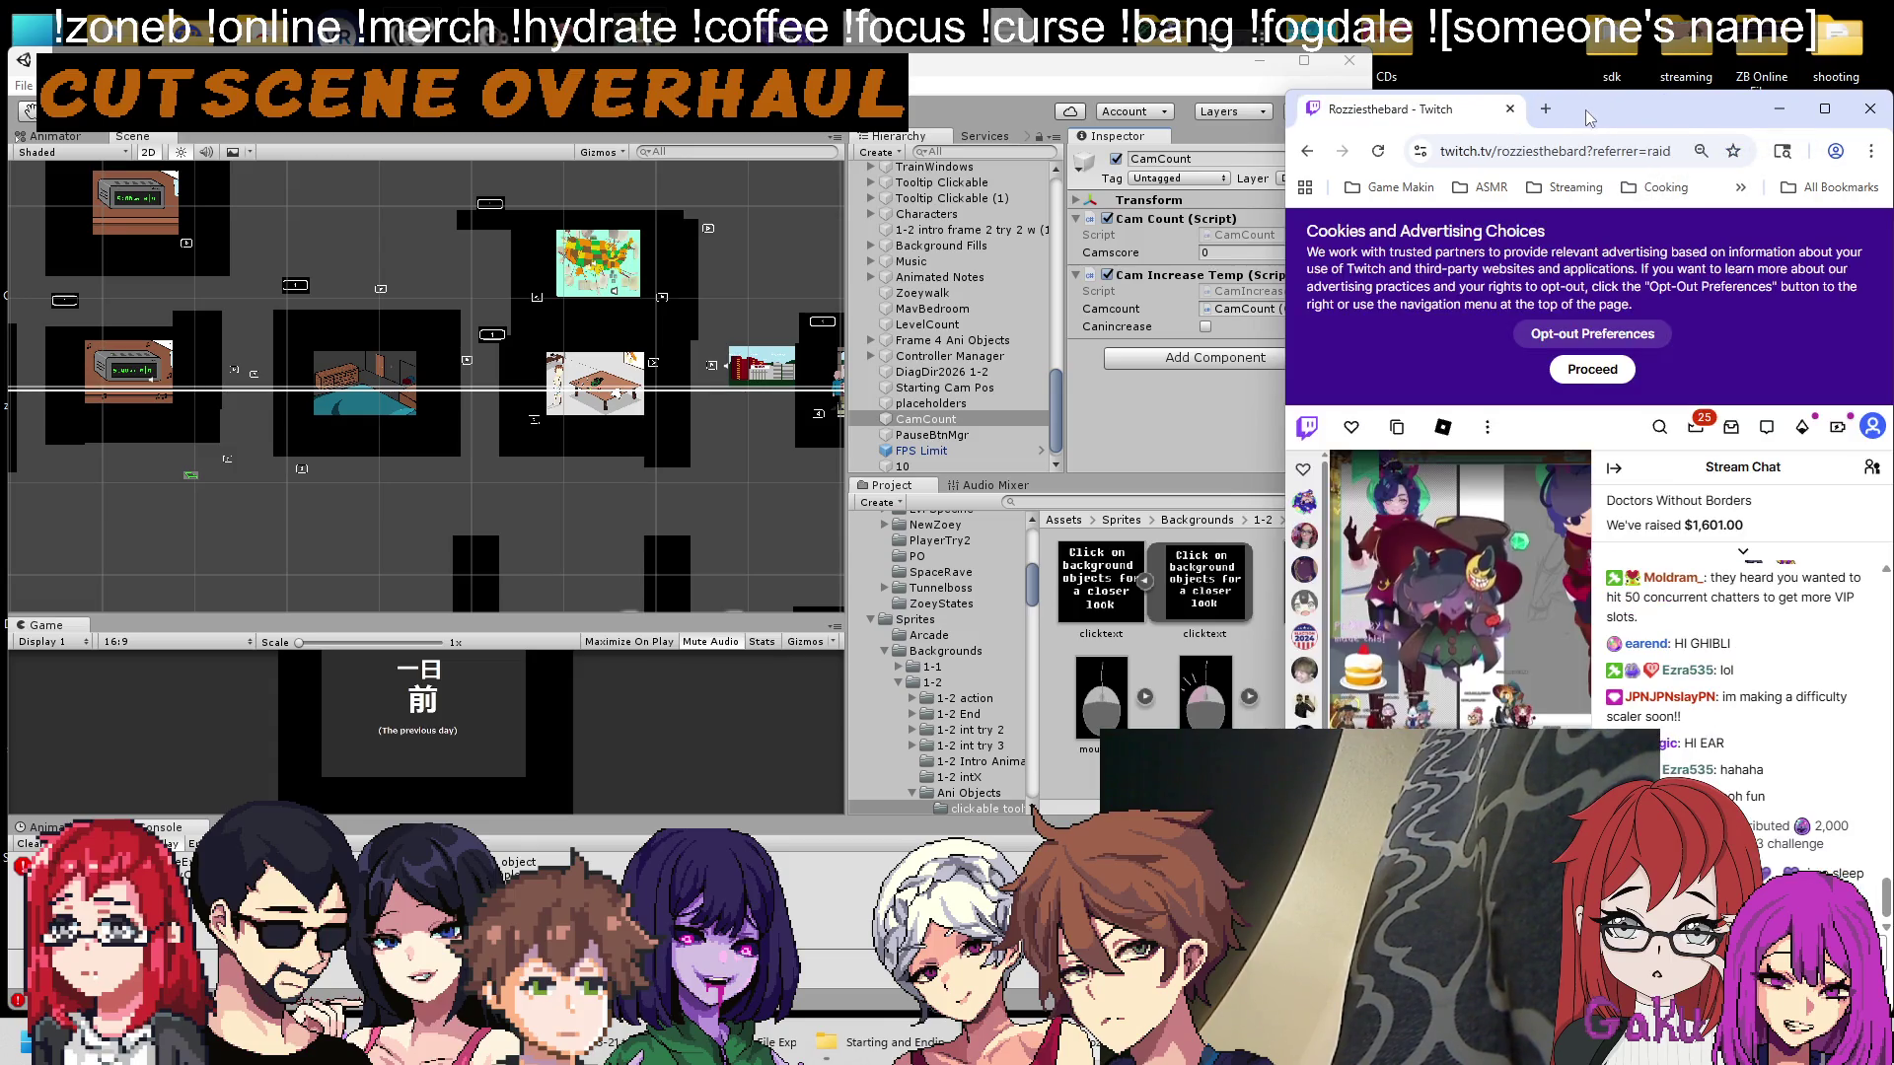
click(1509, 110)
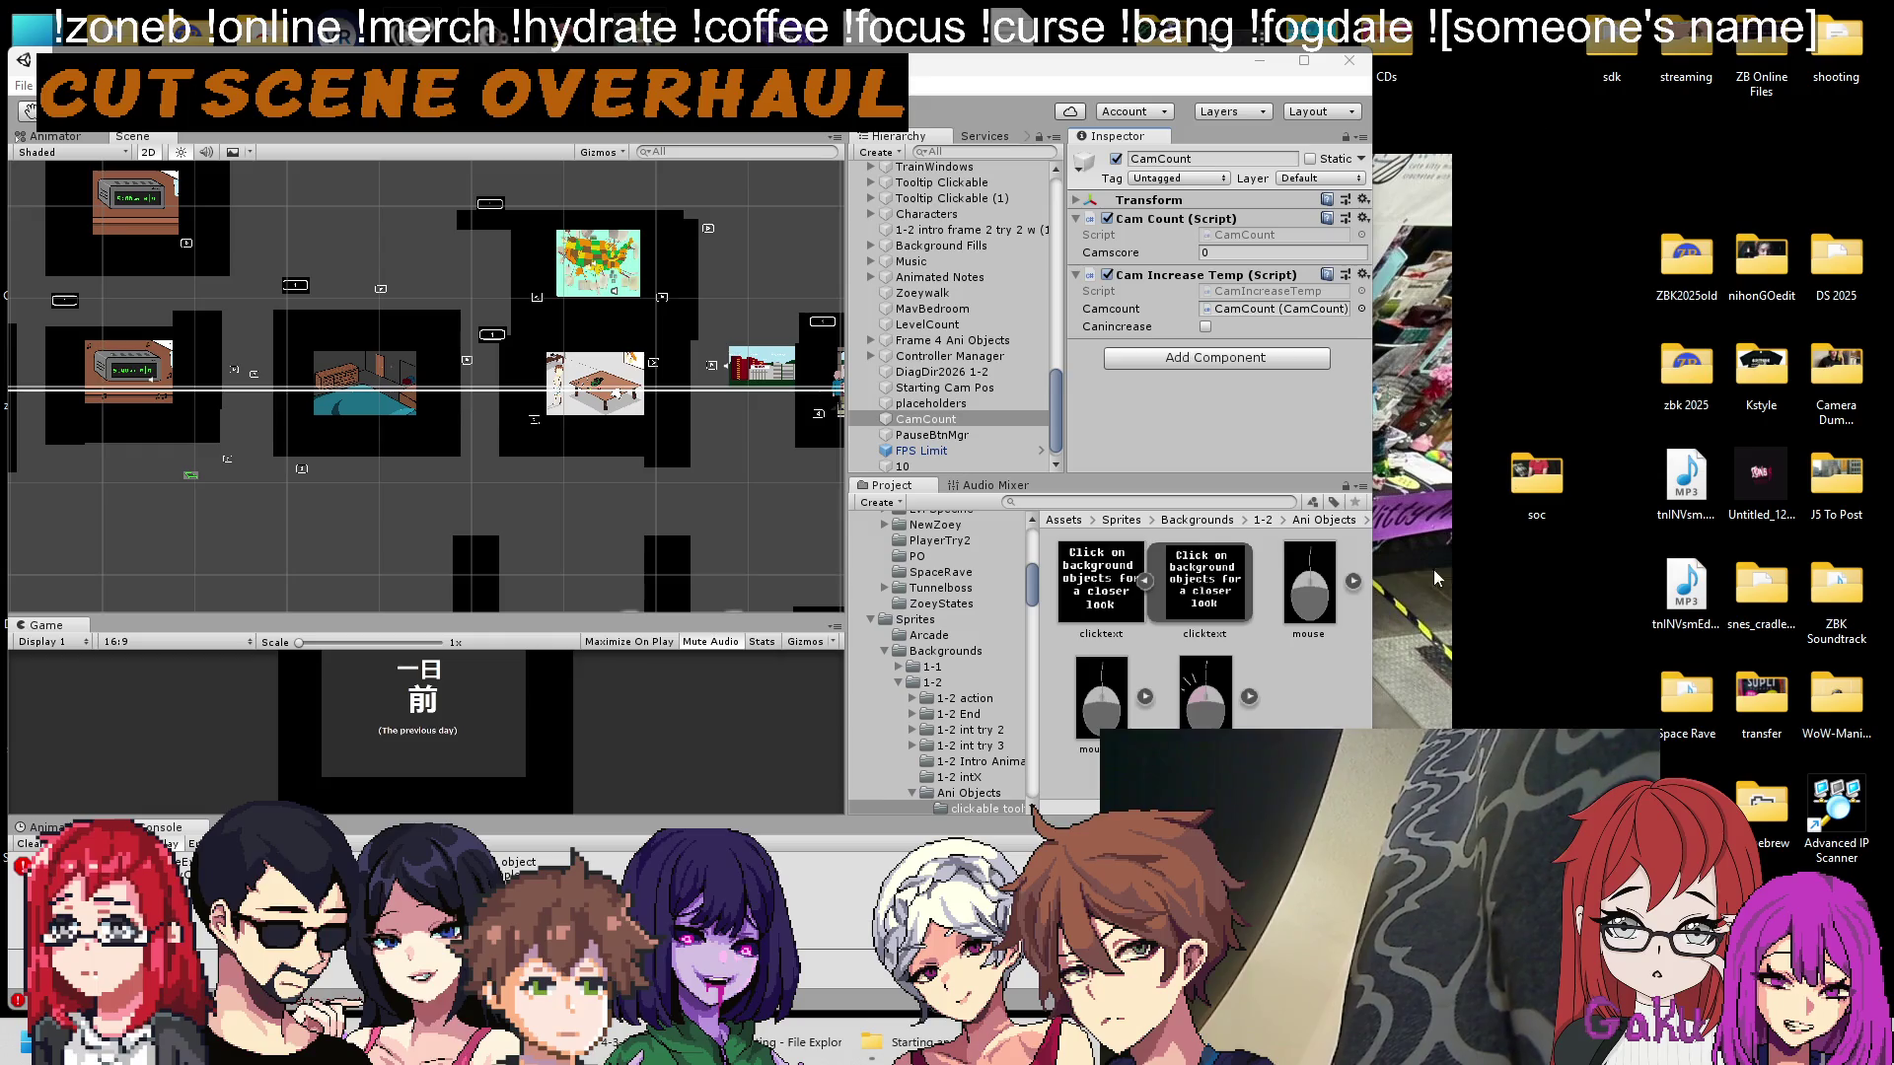
click(611, 1041)
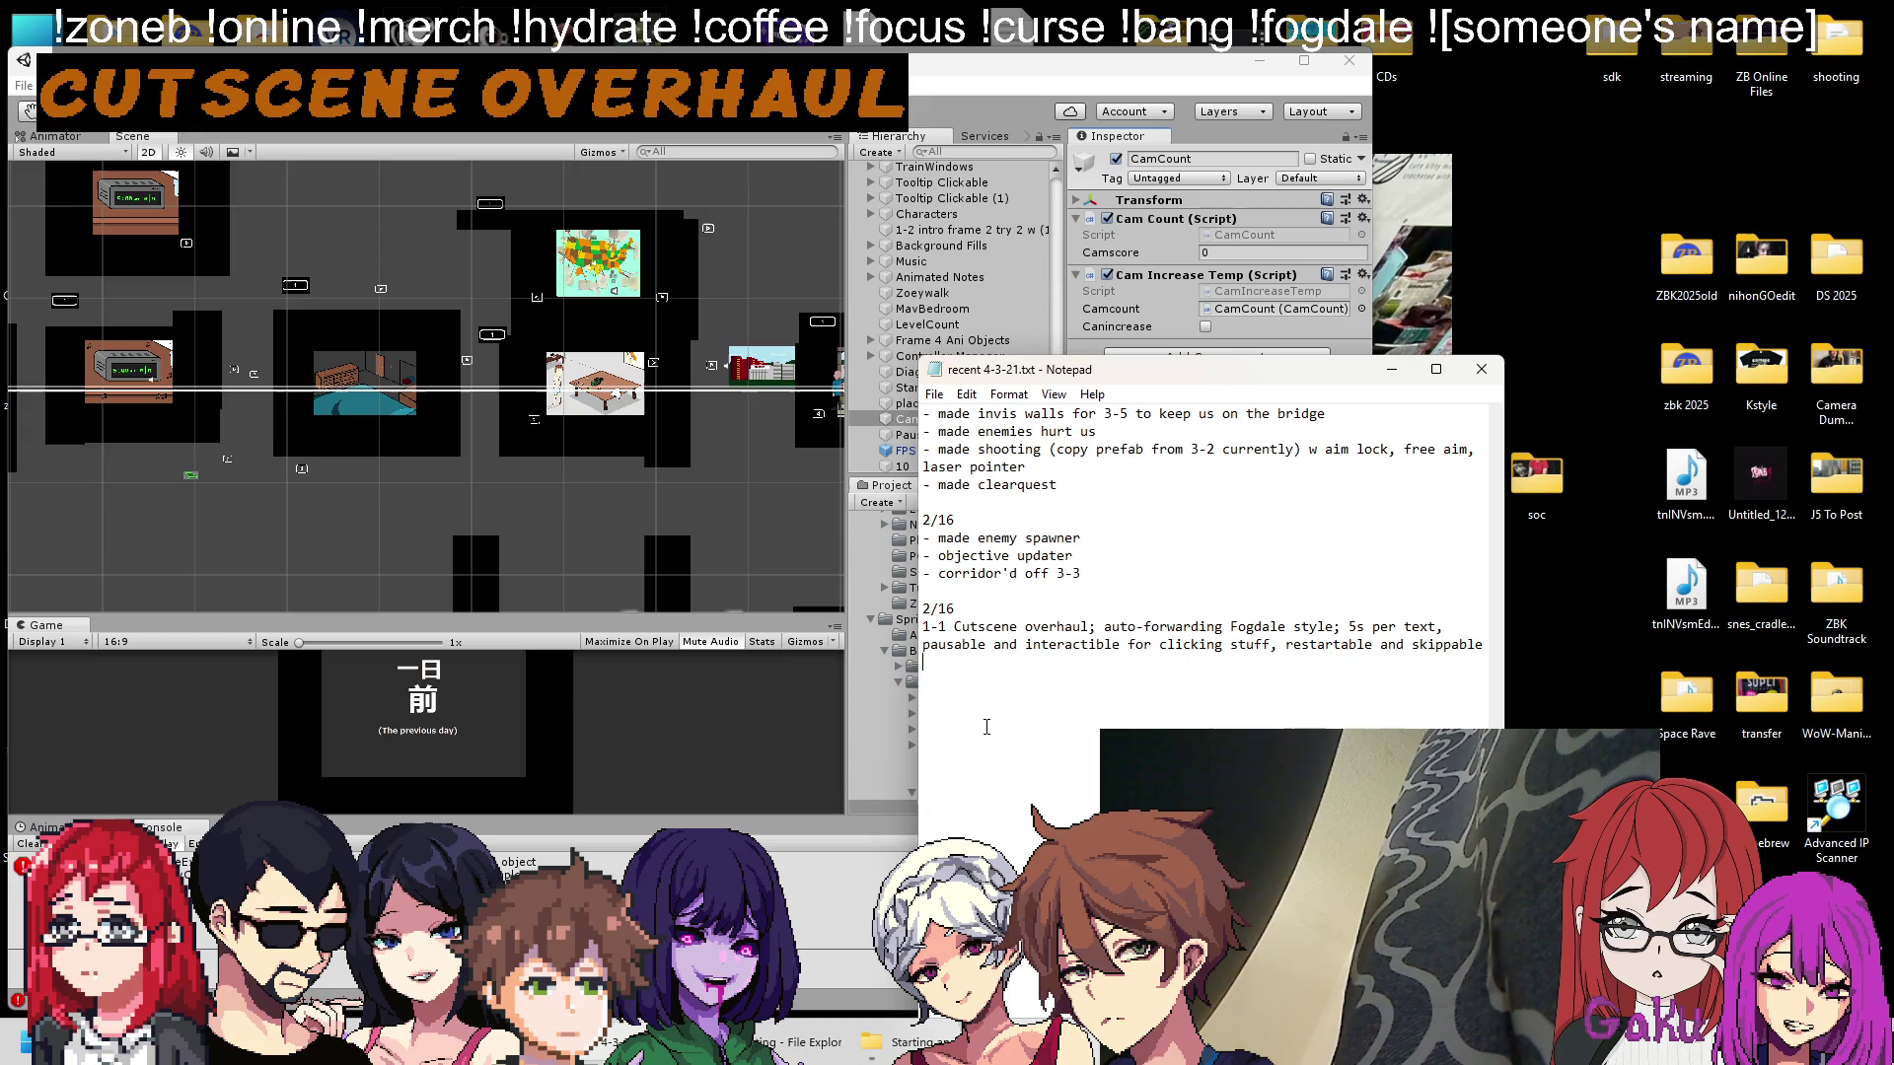
Add and save a note: started 1-2 with a scaled version and assist scripts for janky parts.
key(Return)
text(started in on )
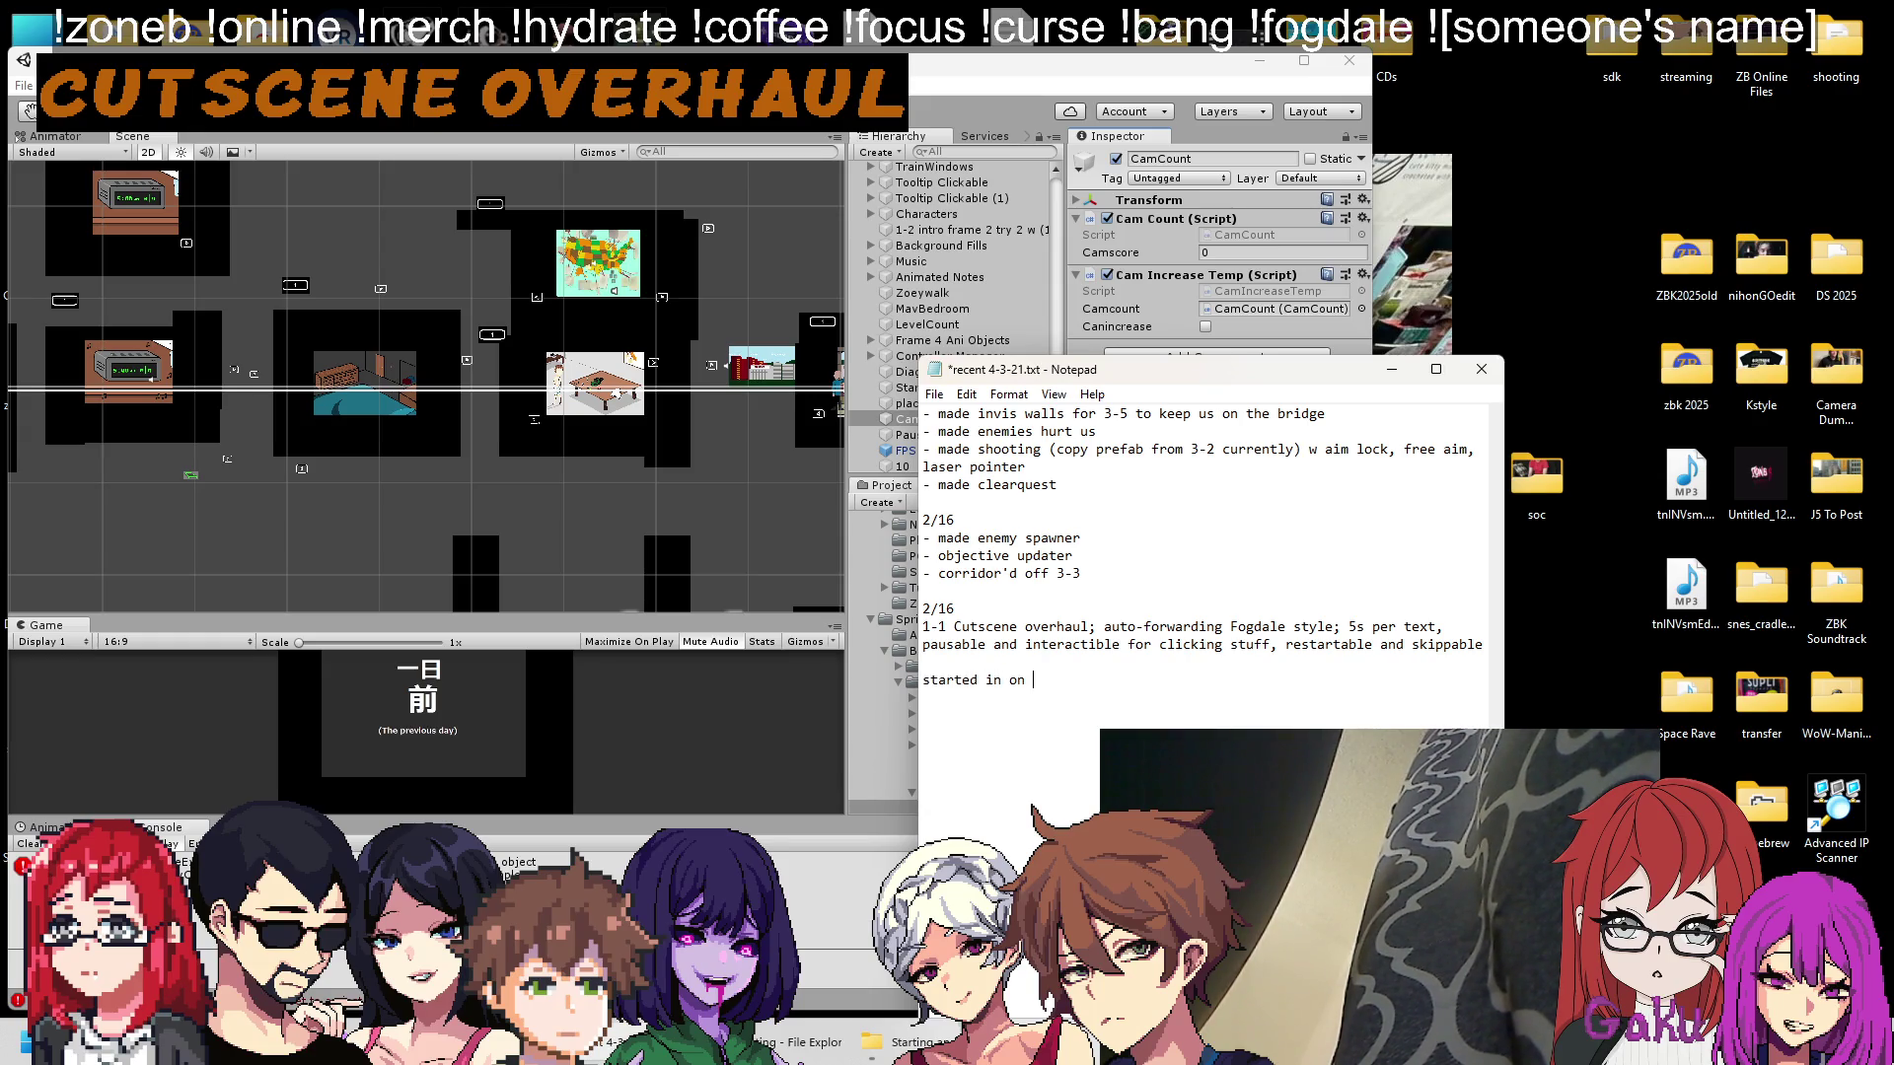
text(1-2 w a sim)
key(BackSpace)
key(BackSpace)
key(BackSpace)
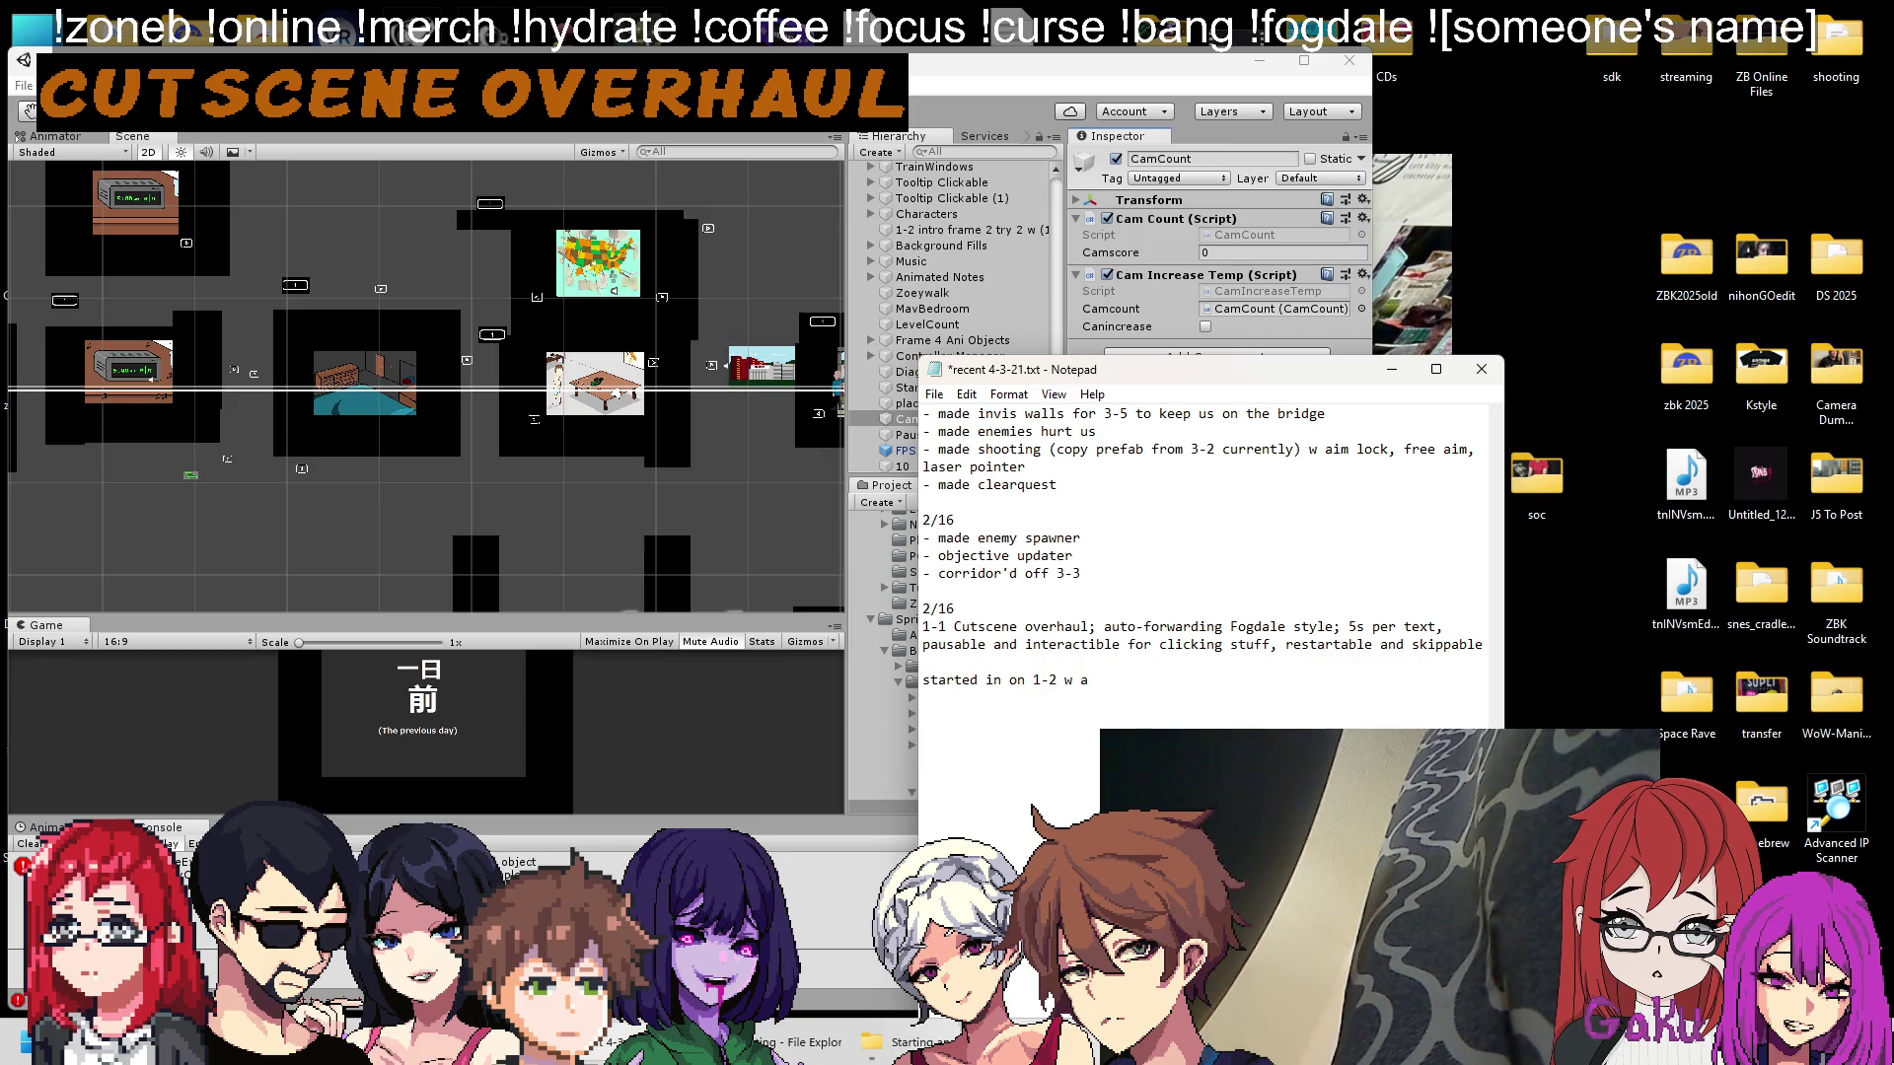
text(scaled version fo)
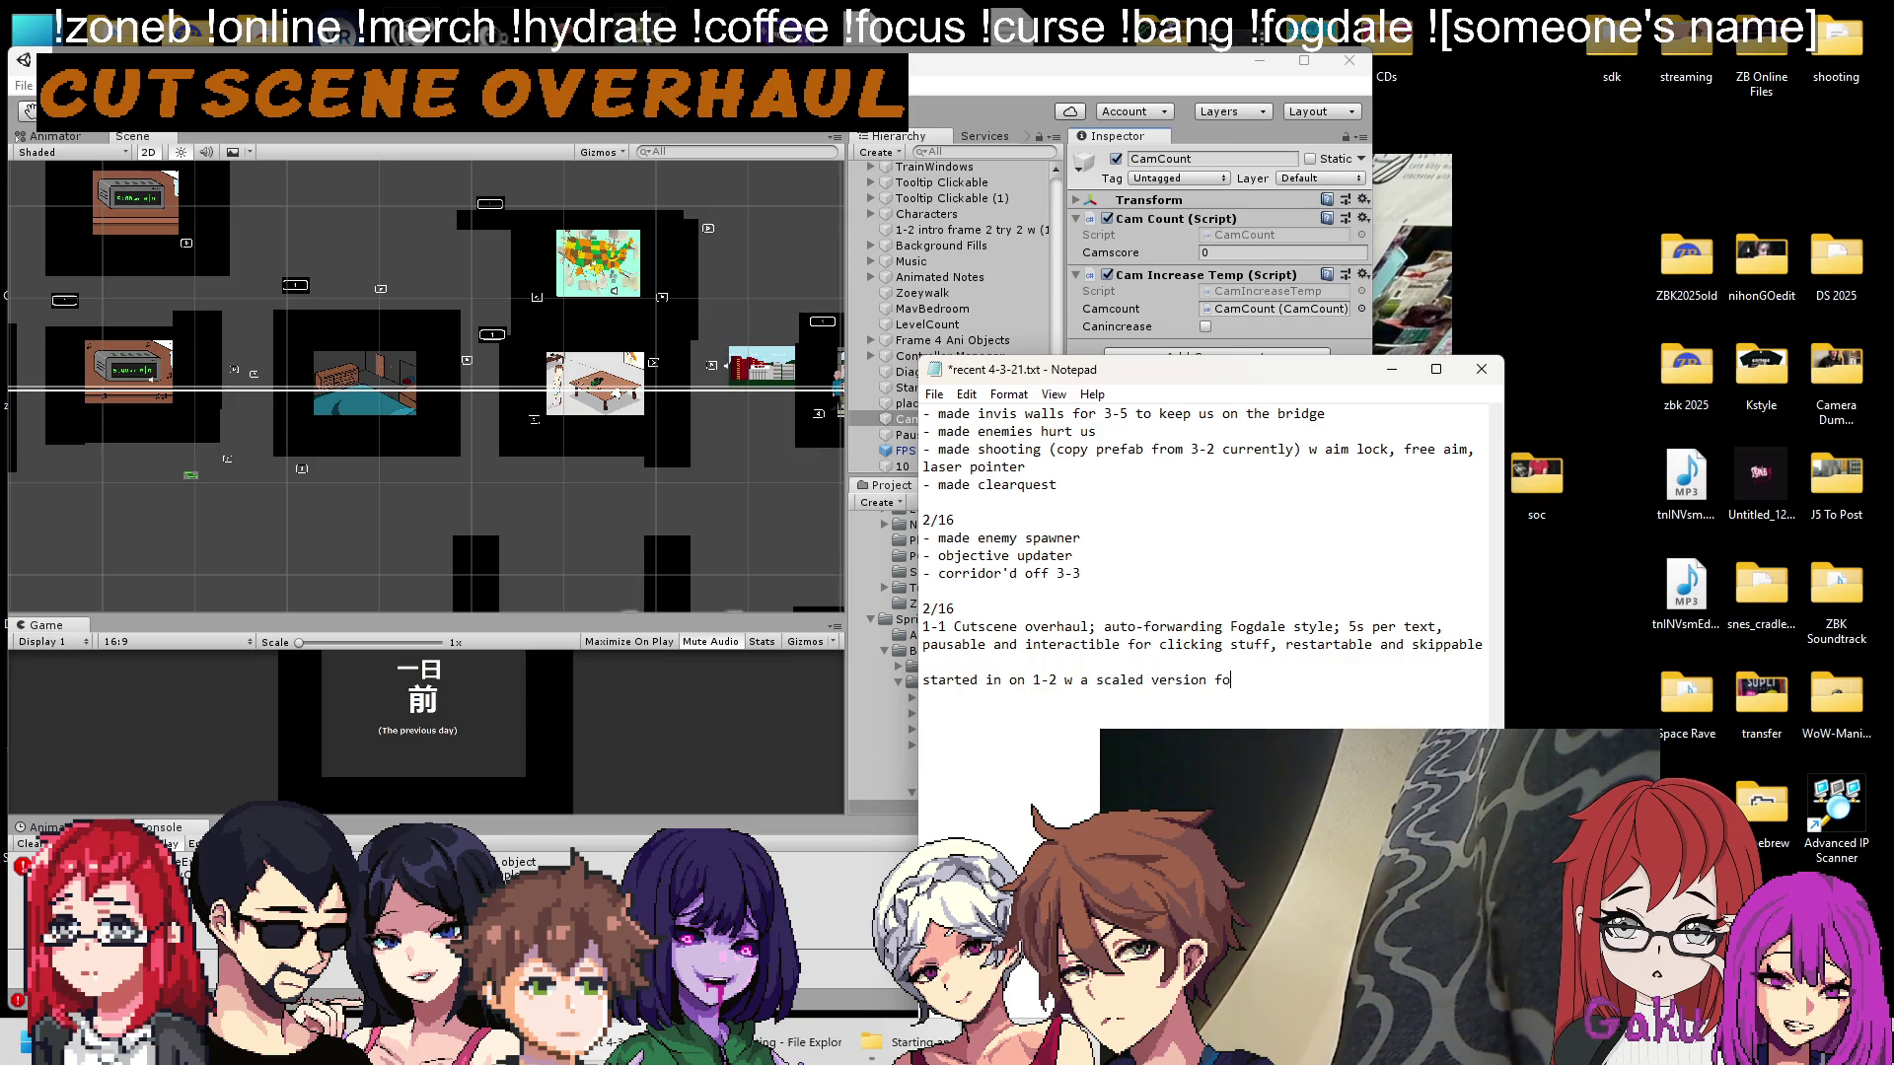
text(r bigger)
text( ch1 cutscene)
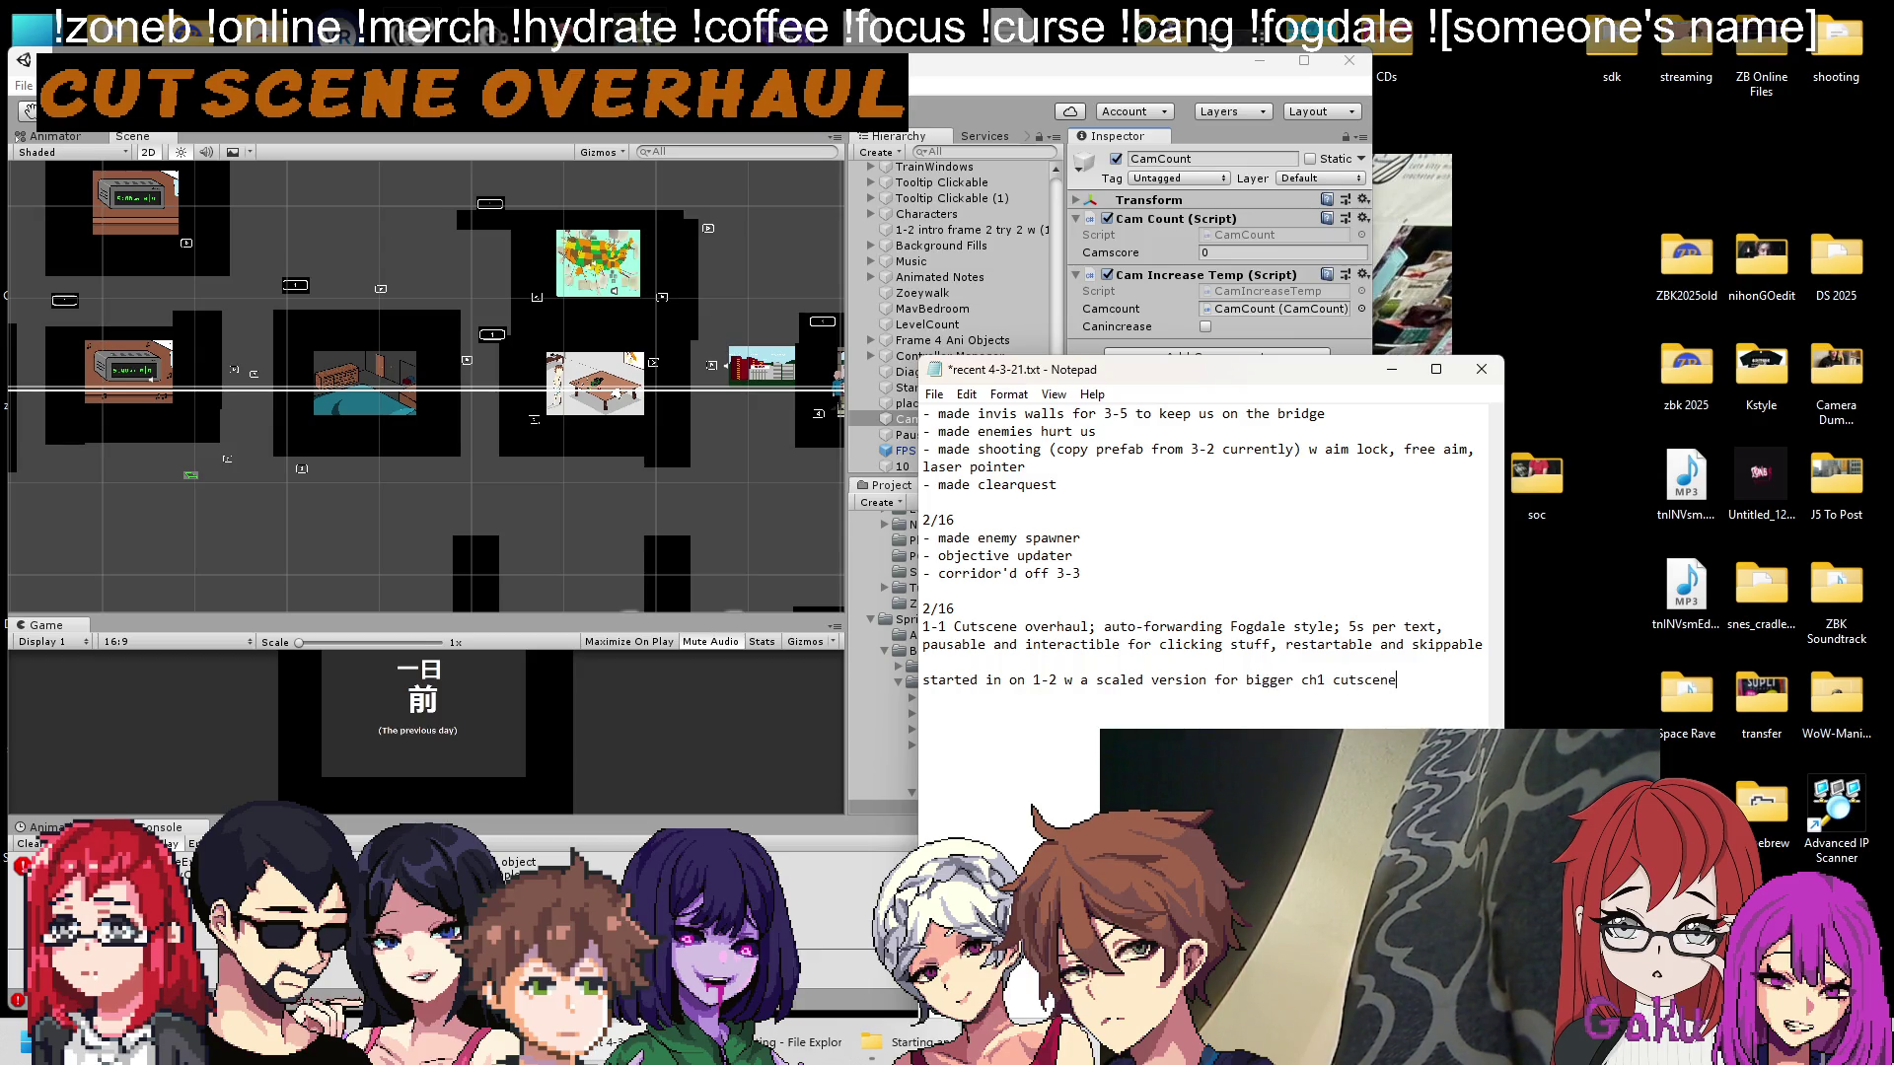
text(s and assist scripts to)
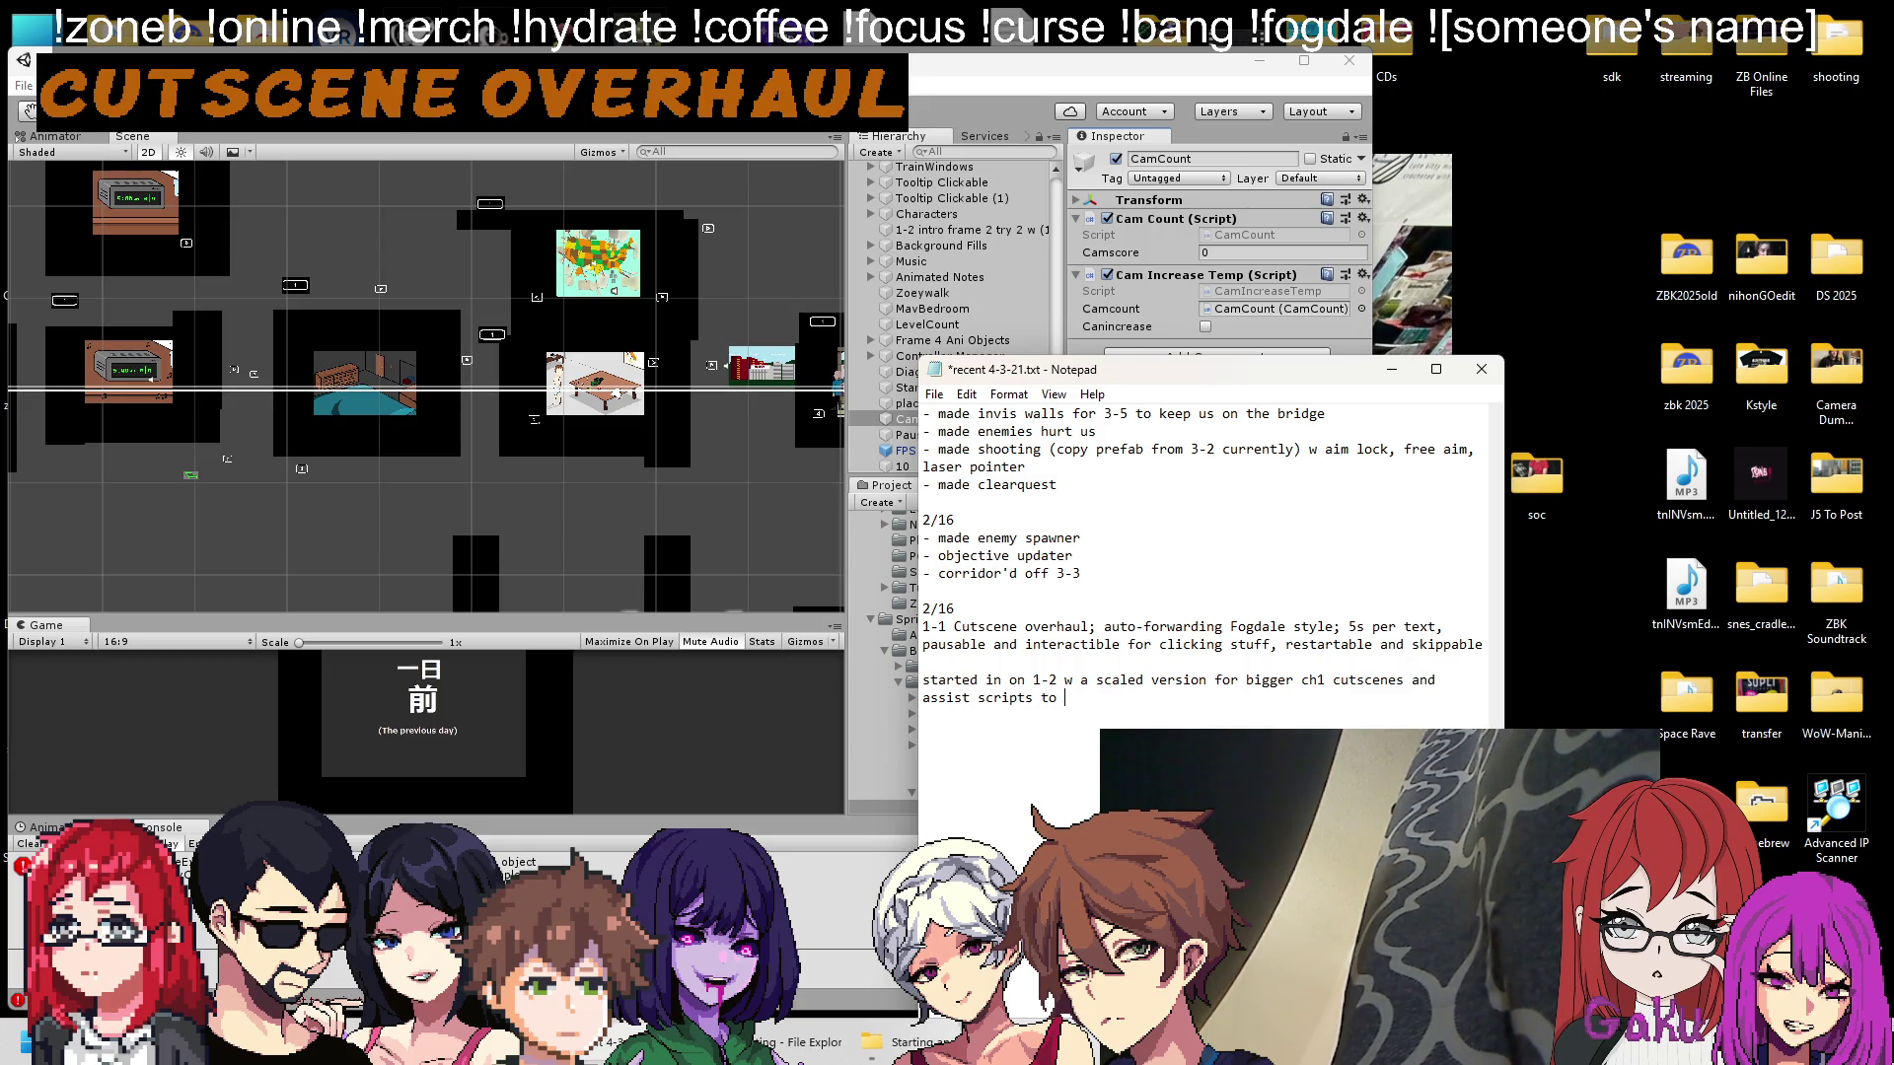
text( push through the stuff that was)
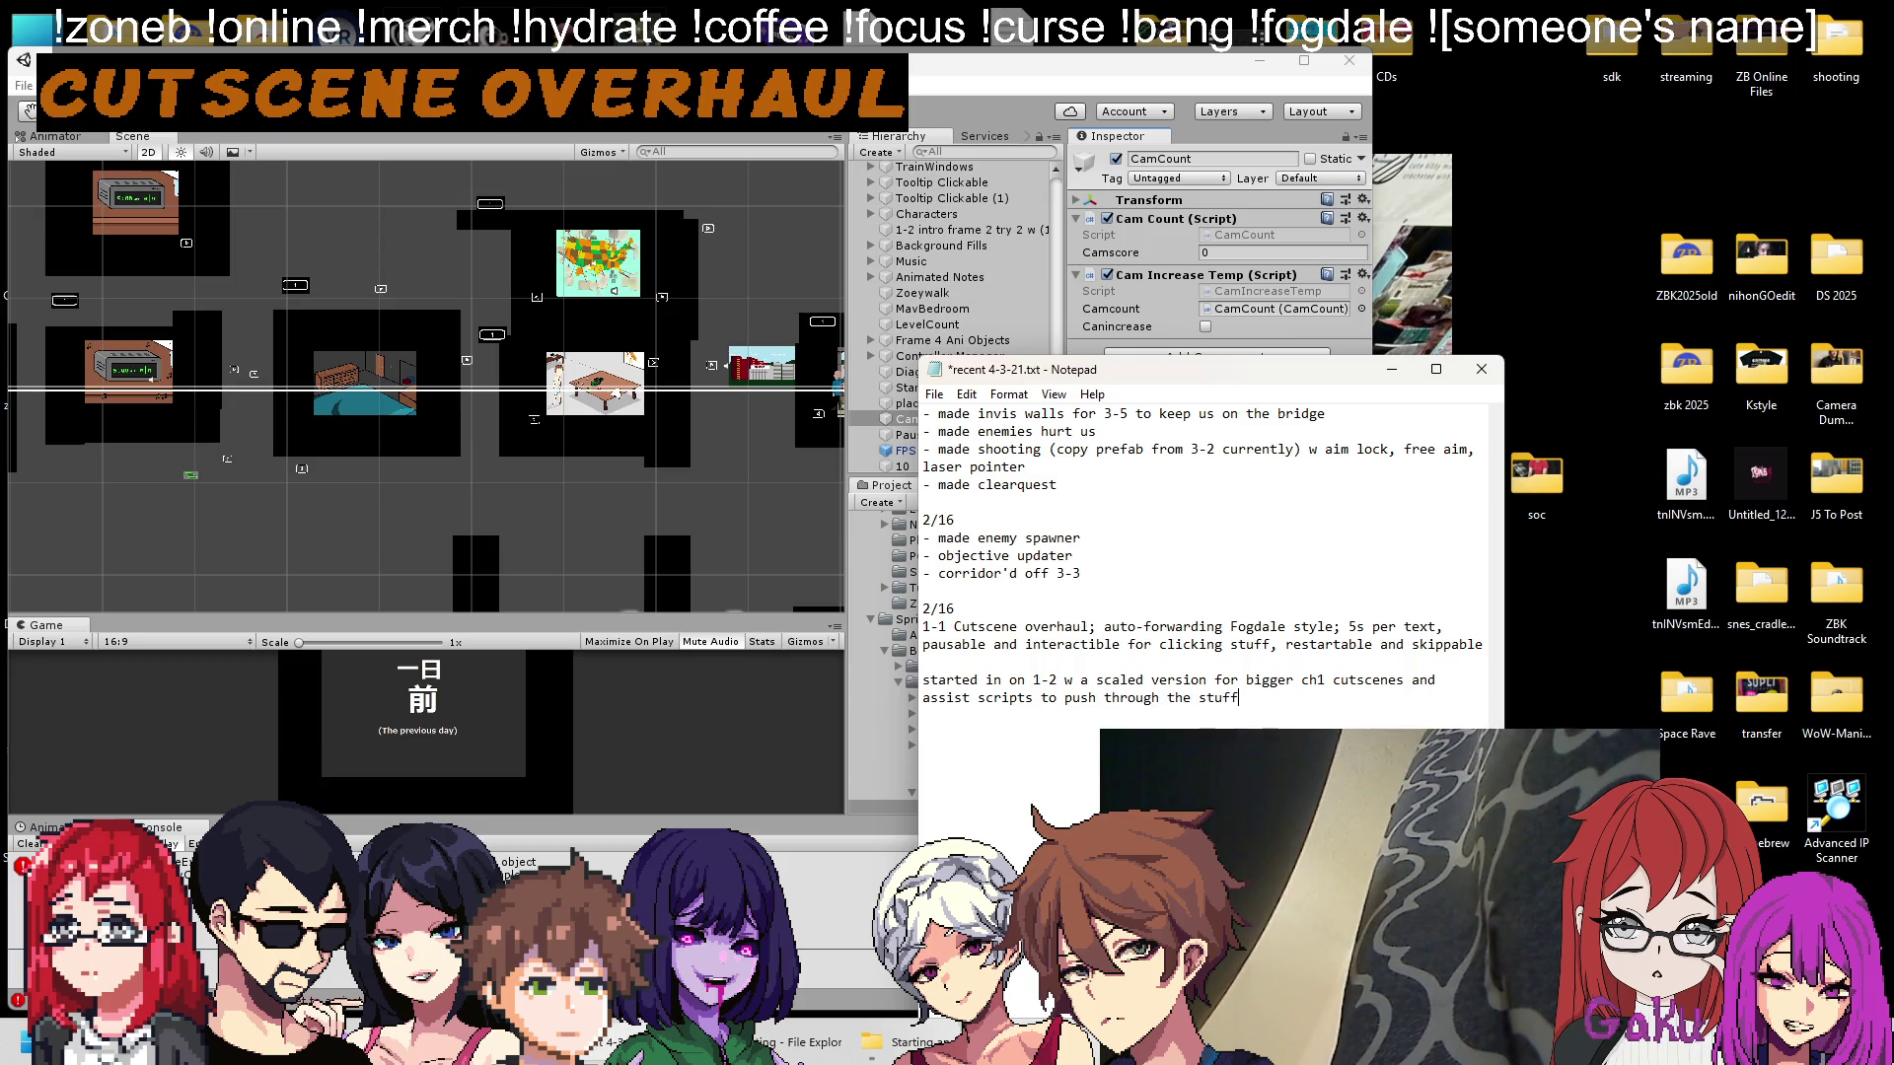
key(BackSpace)
key(BackSpace)
key(BackSpace)
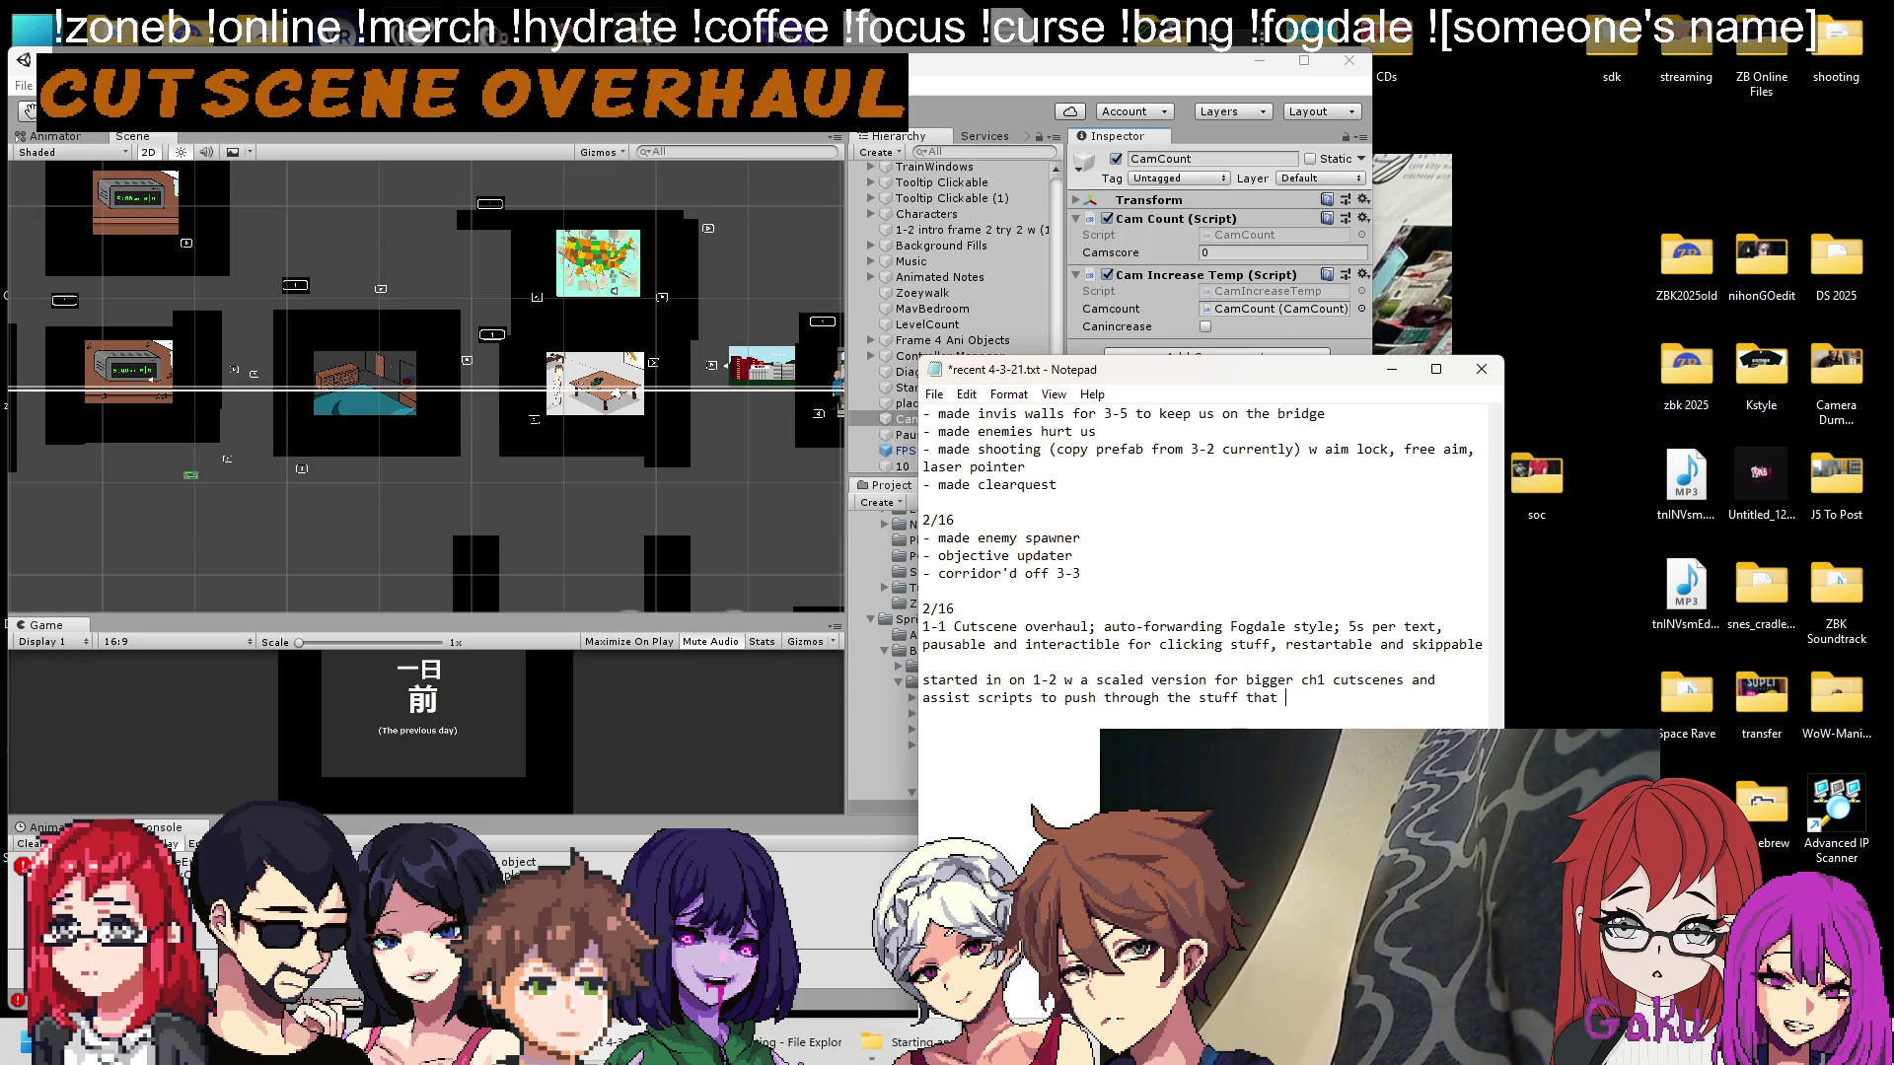
text(is too a)
key(BackSpace)
text(janky)
text( to work on its own)
key(ctrl+s)
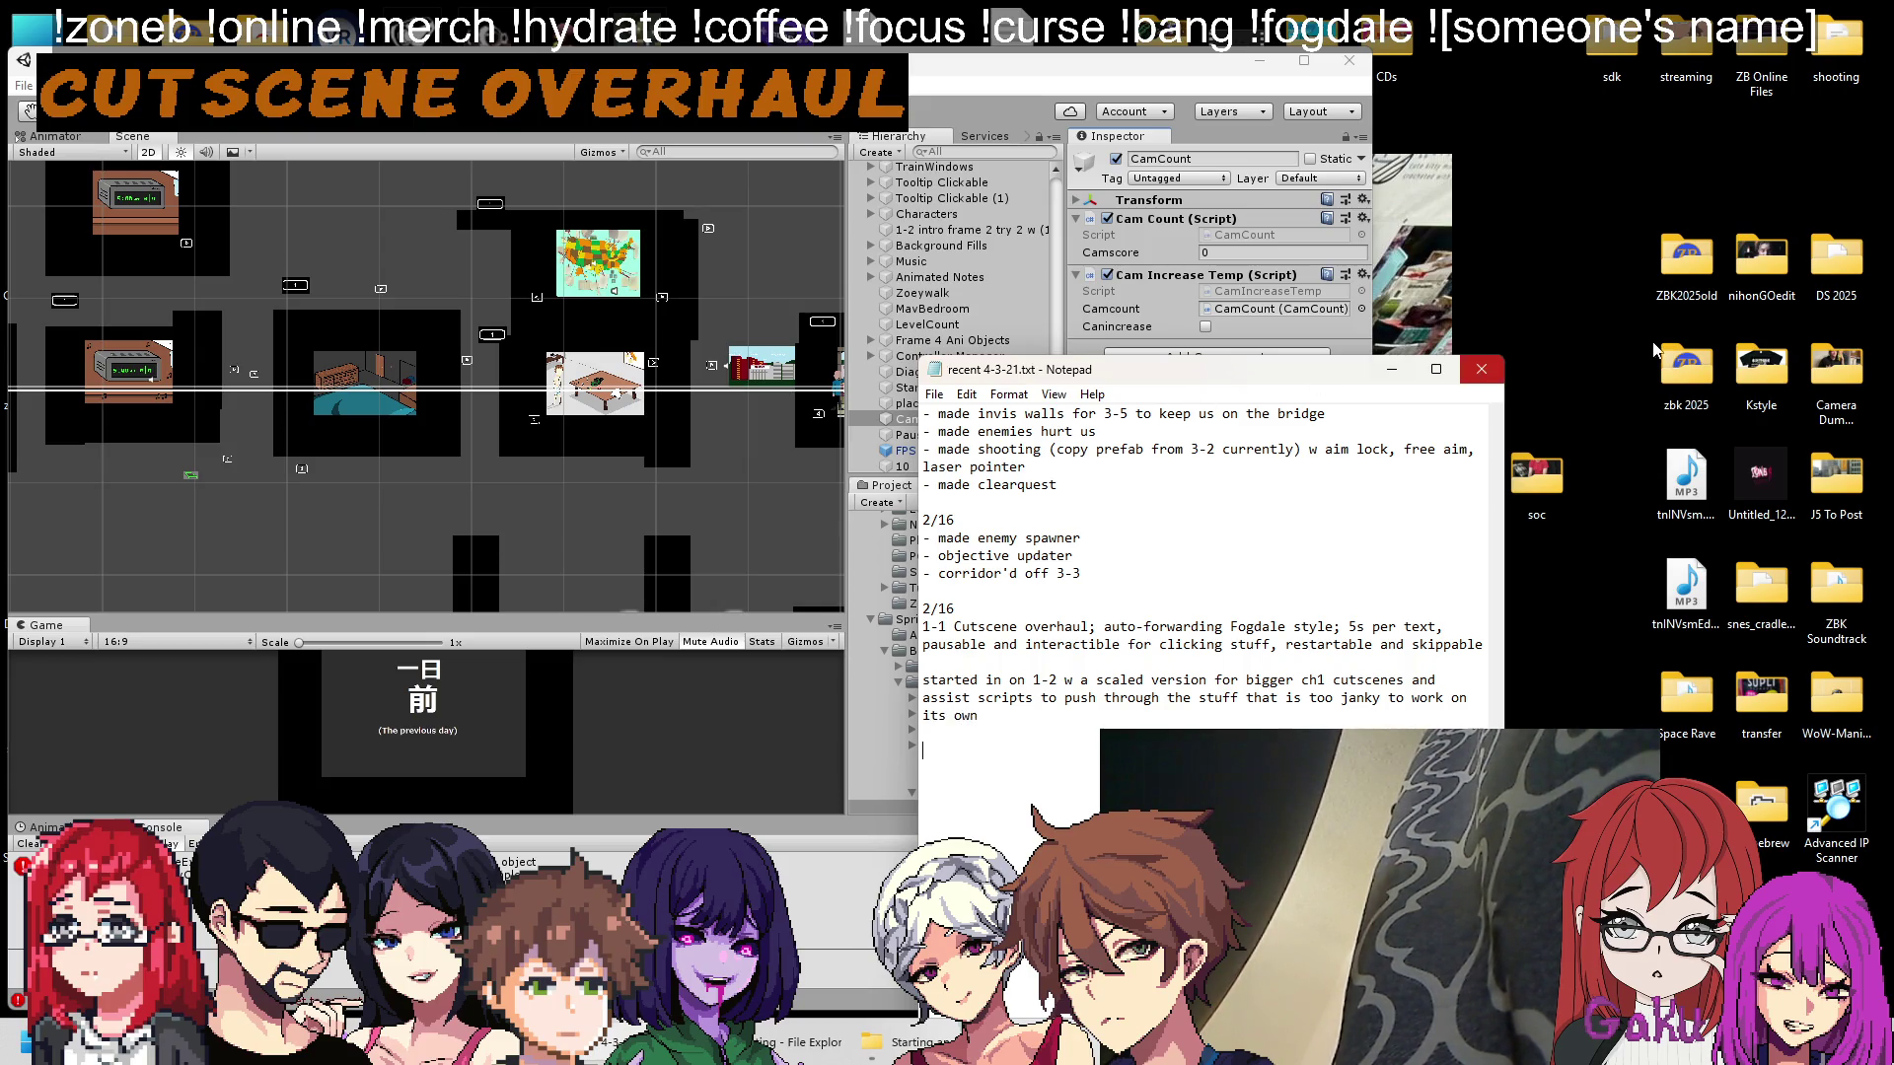
mouse_move(1190, 378)
mouse_down()
mouse_move(1210, 251)
mouse_move(1619, 312)
mouse_move(1325, 312)
mouse_move(1634, 319)
mouse_up()
Select DiagDir2026 1-2 in the Hierarchy to view its scripts in the Inspector.
click(1026, 372)
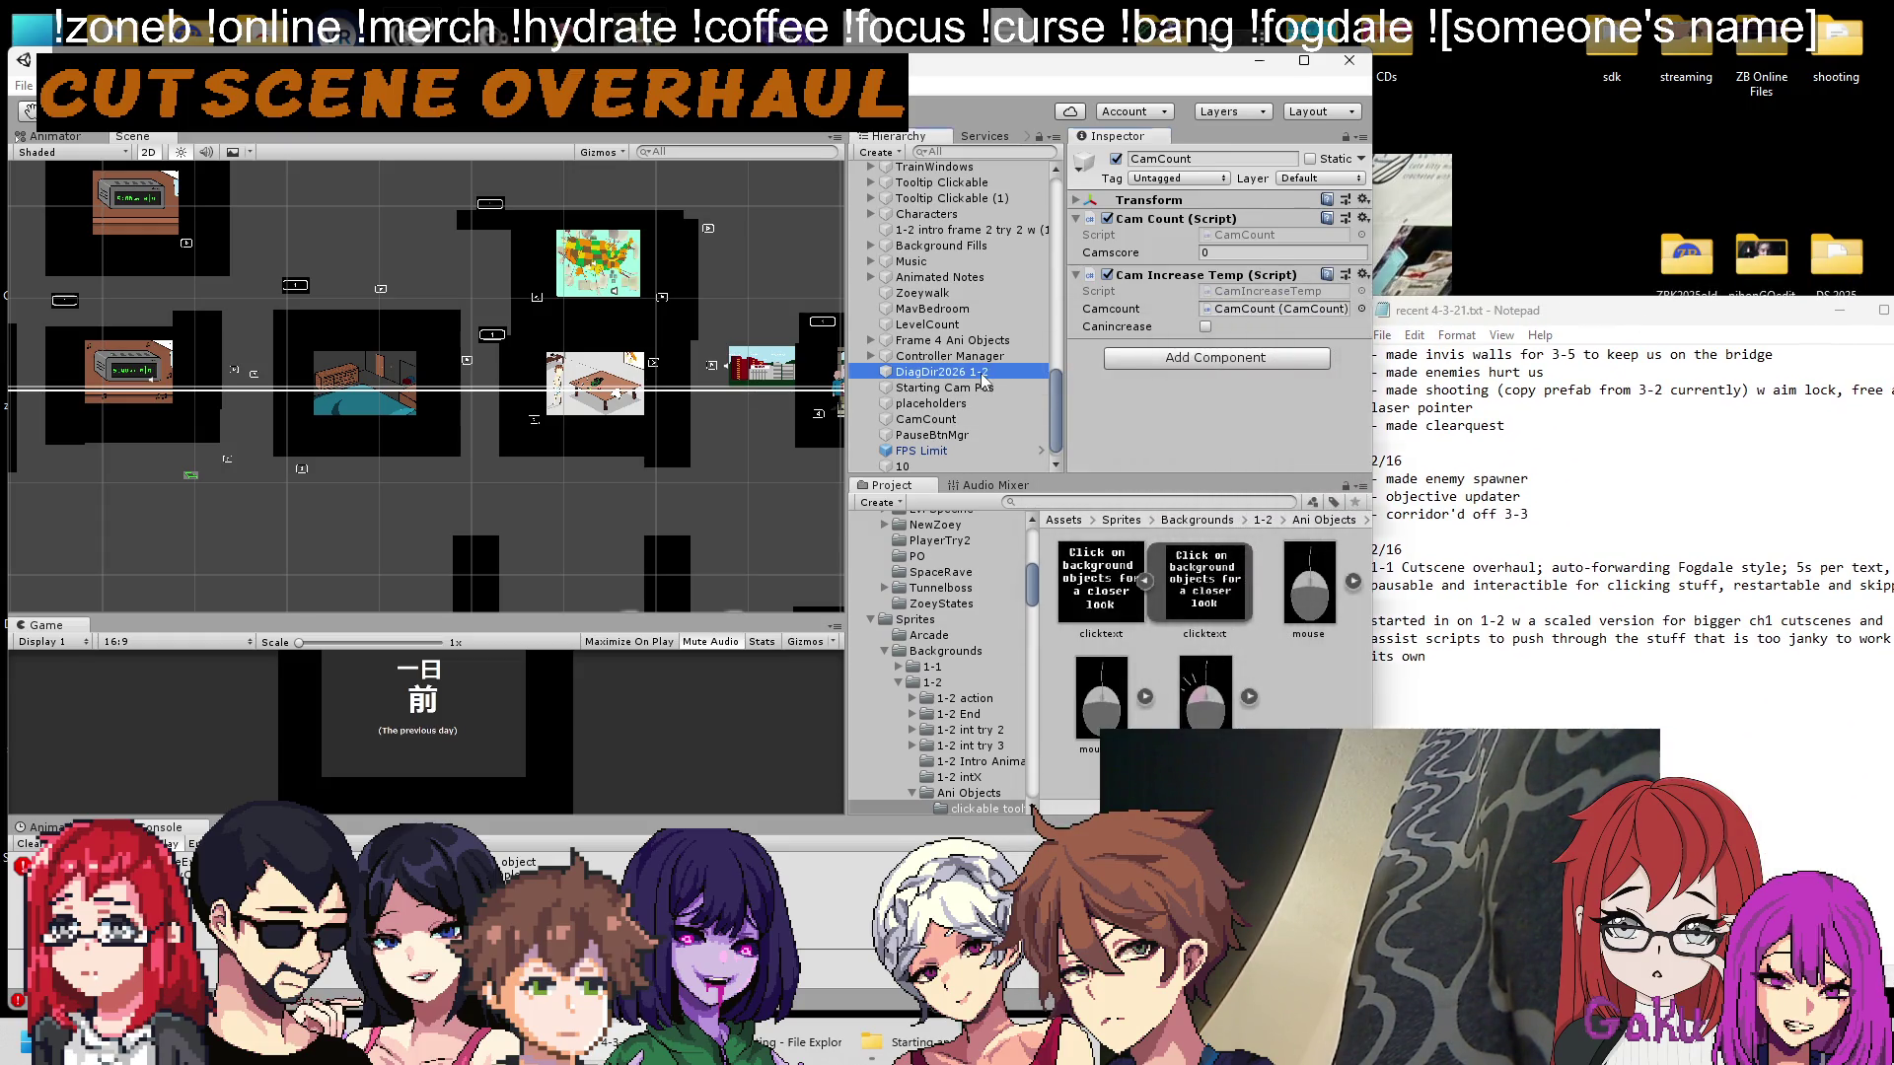
scroll(1164, 351, down, 3)
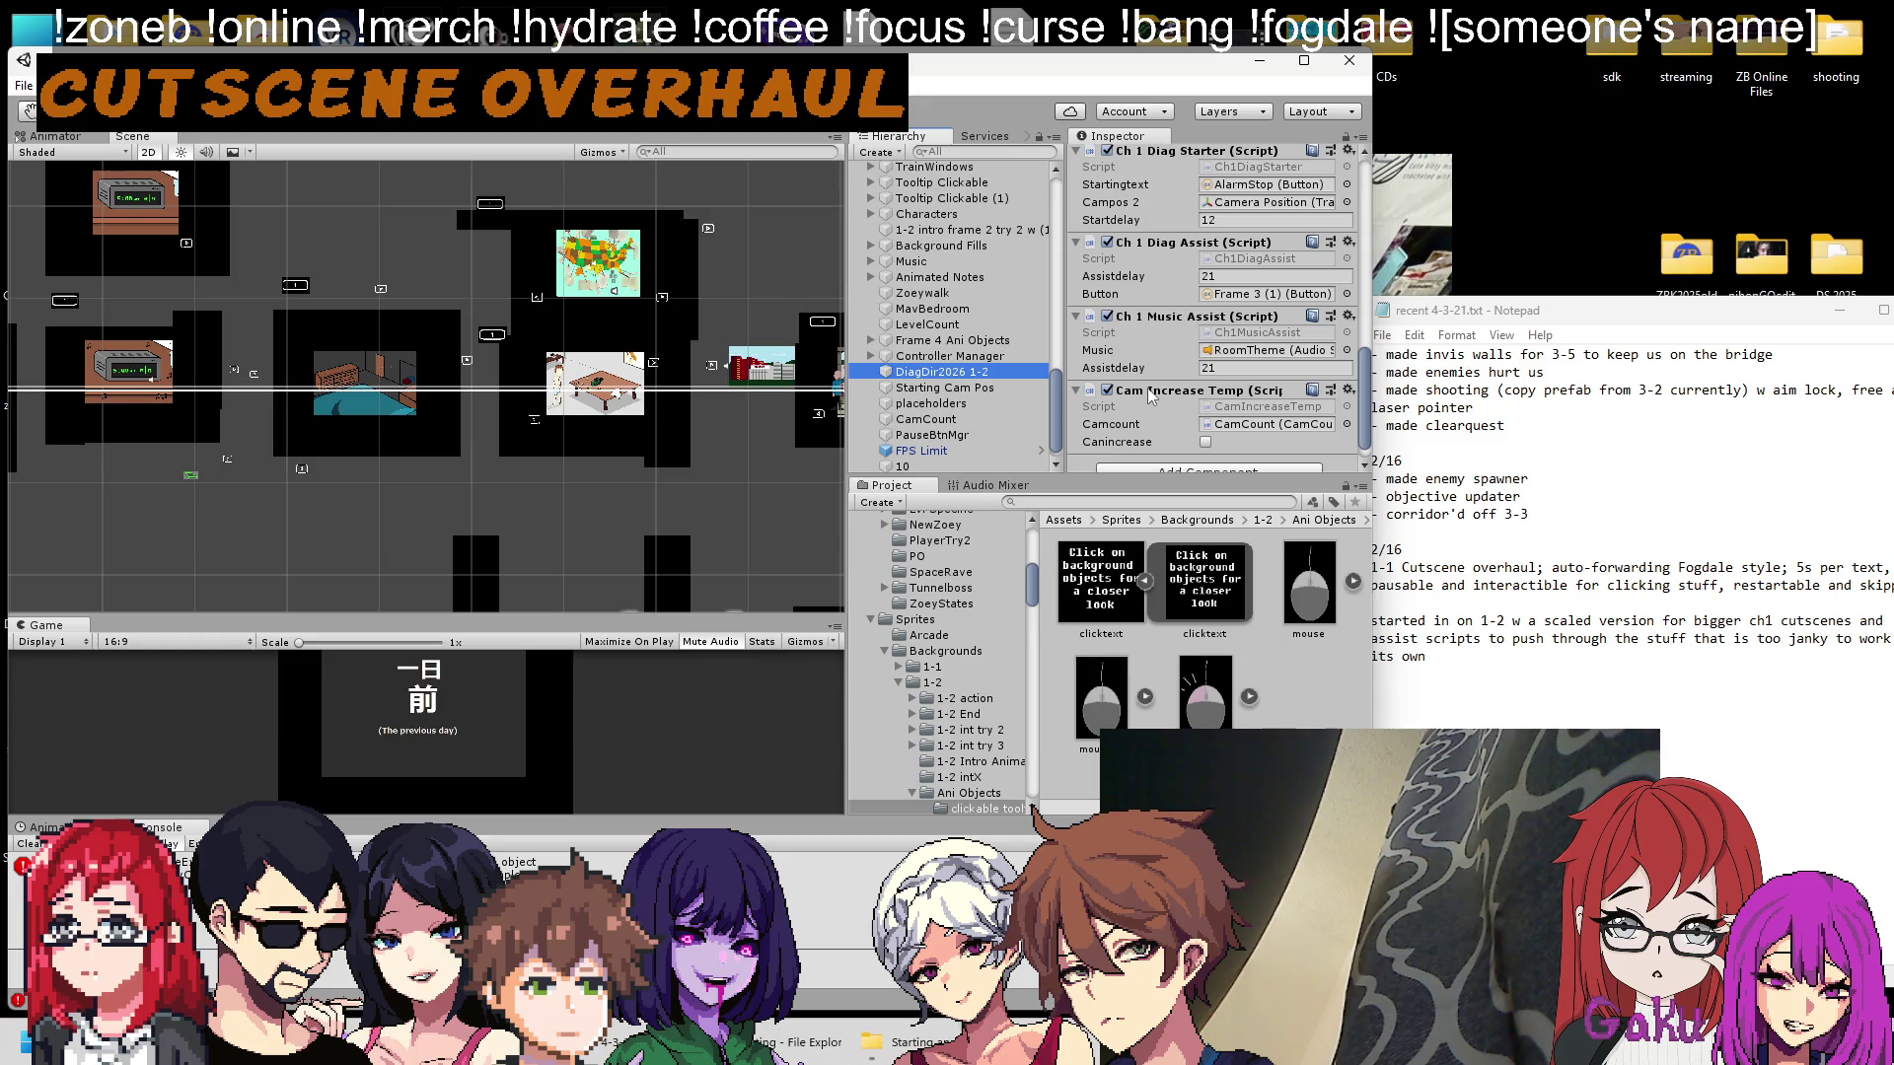
click(1518, 677)
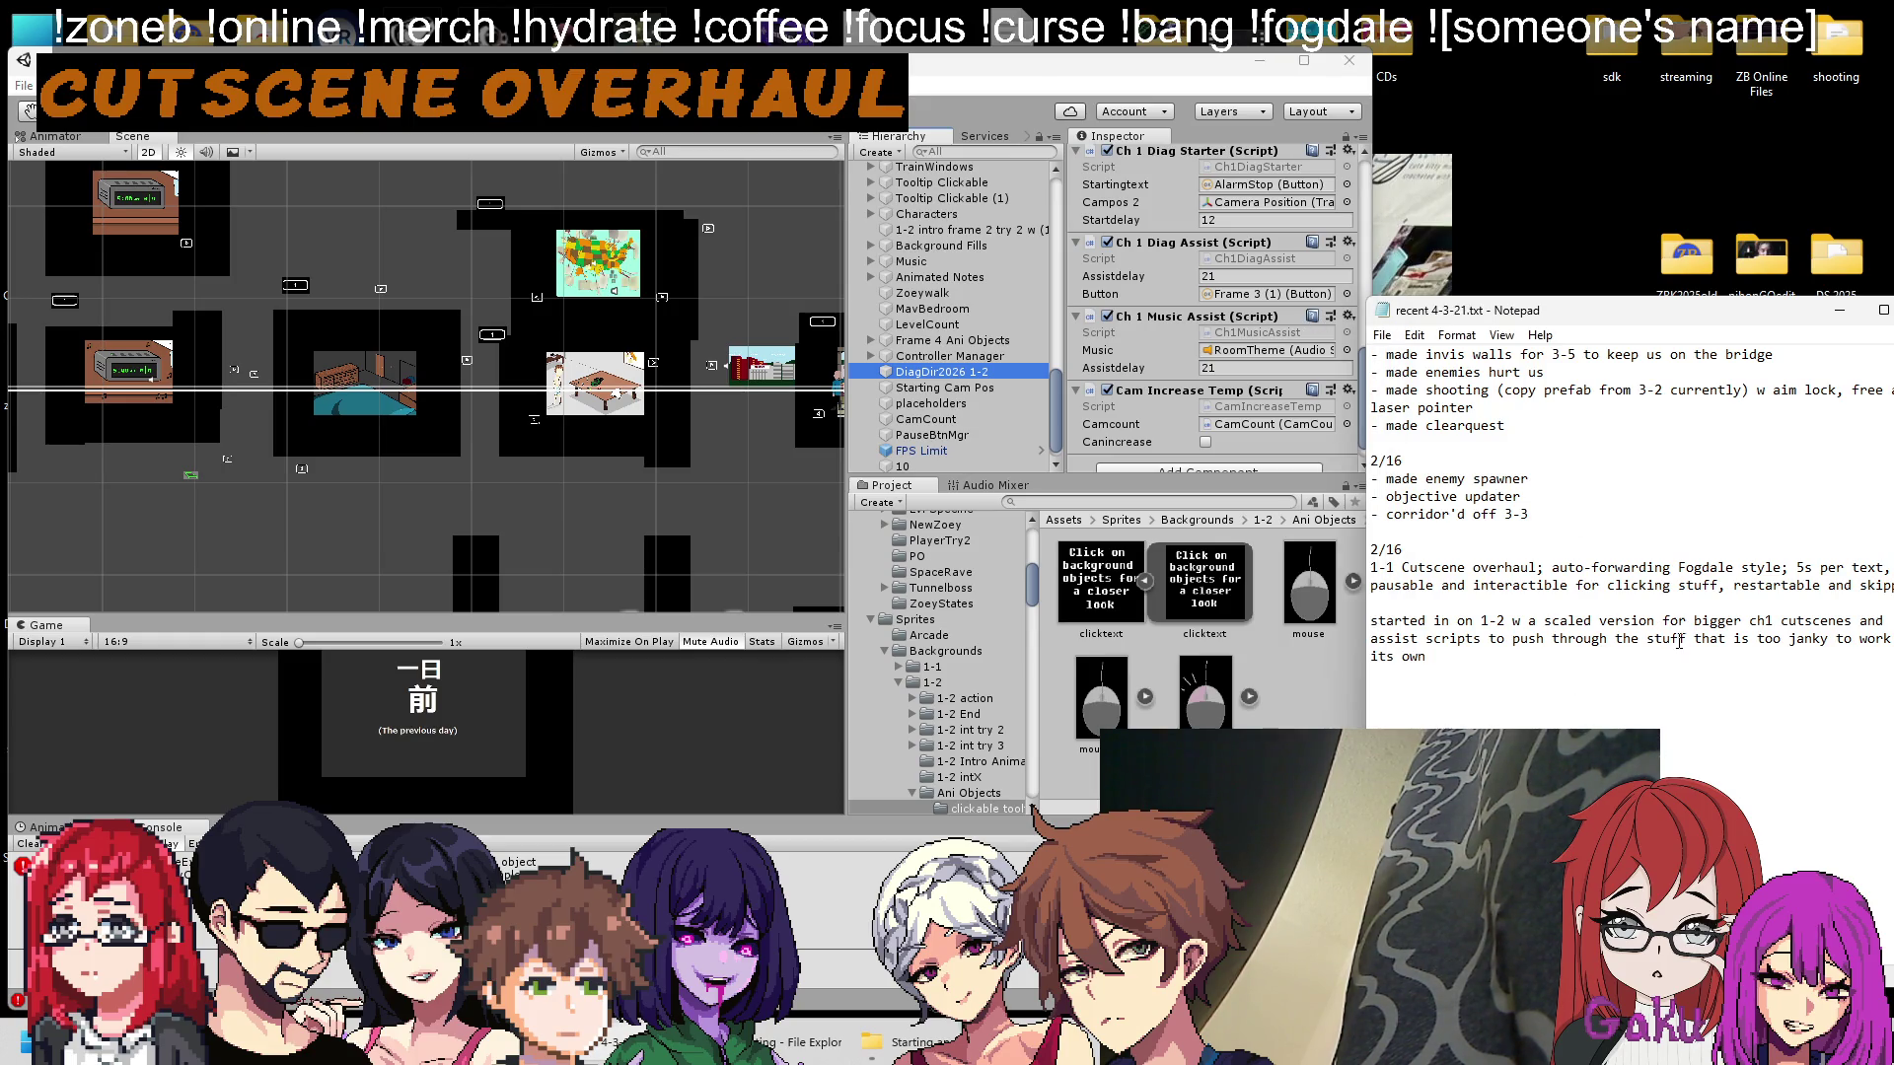
Insert 'Dialogue, Button, and Music' before 'assist scripts' in the notes and save.
key(Home)
text(Dialof)
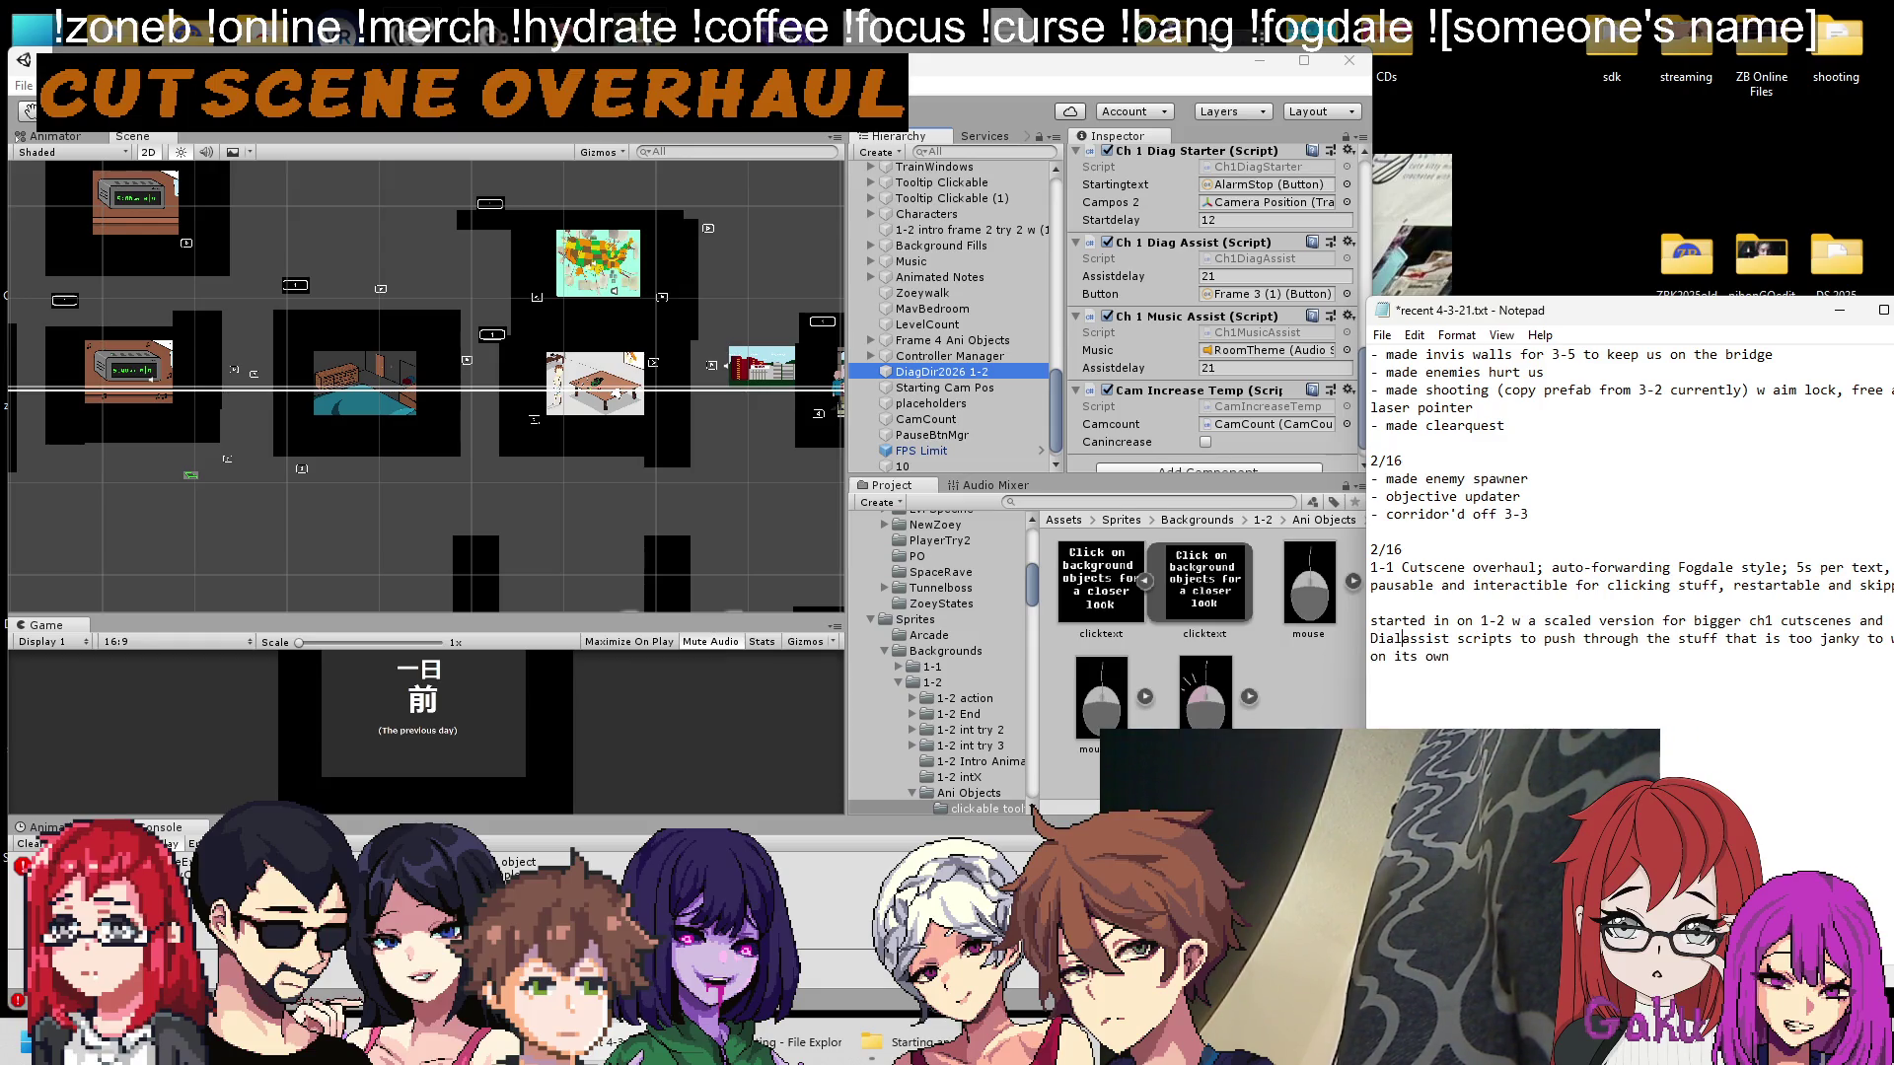
key(BackSpace)
text(gue, Bu)
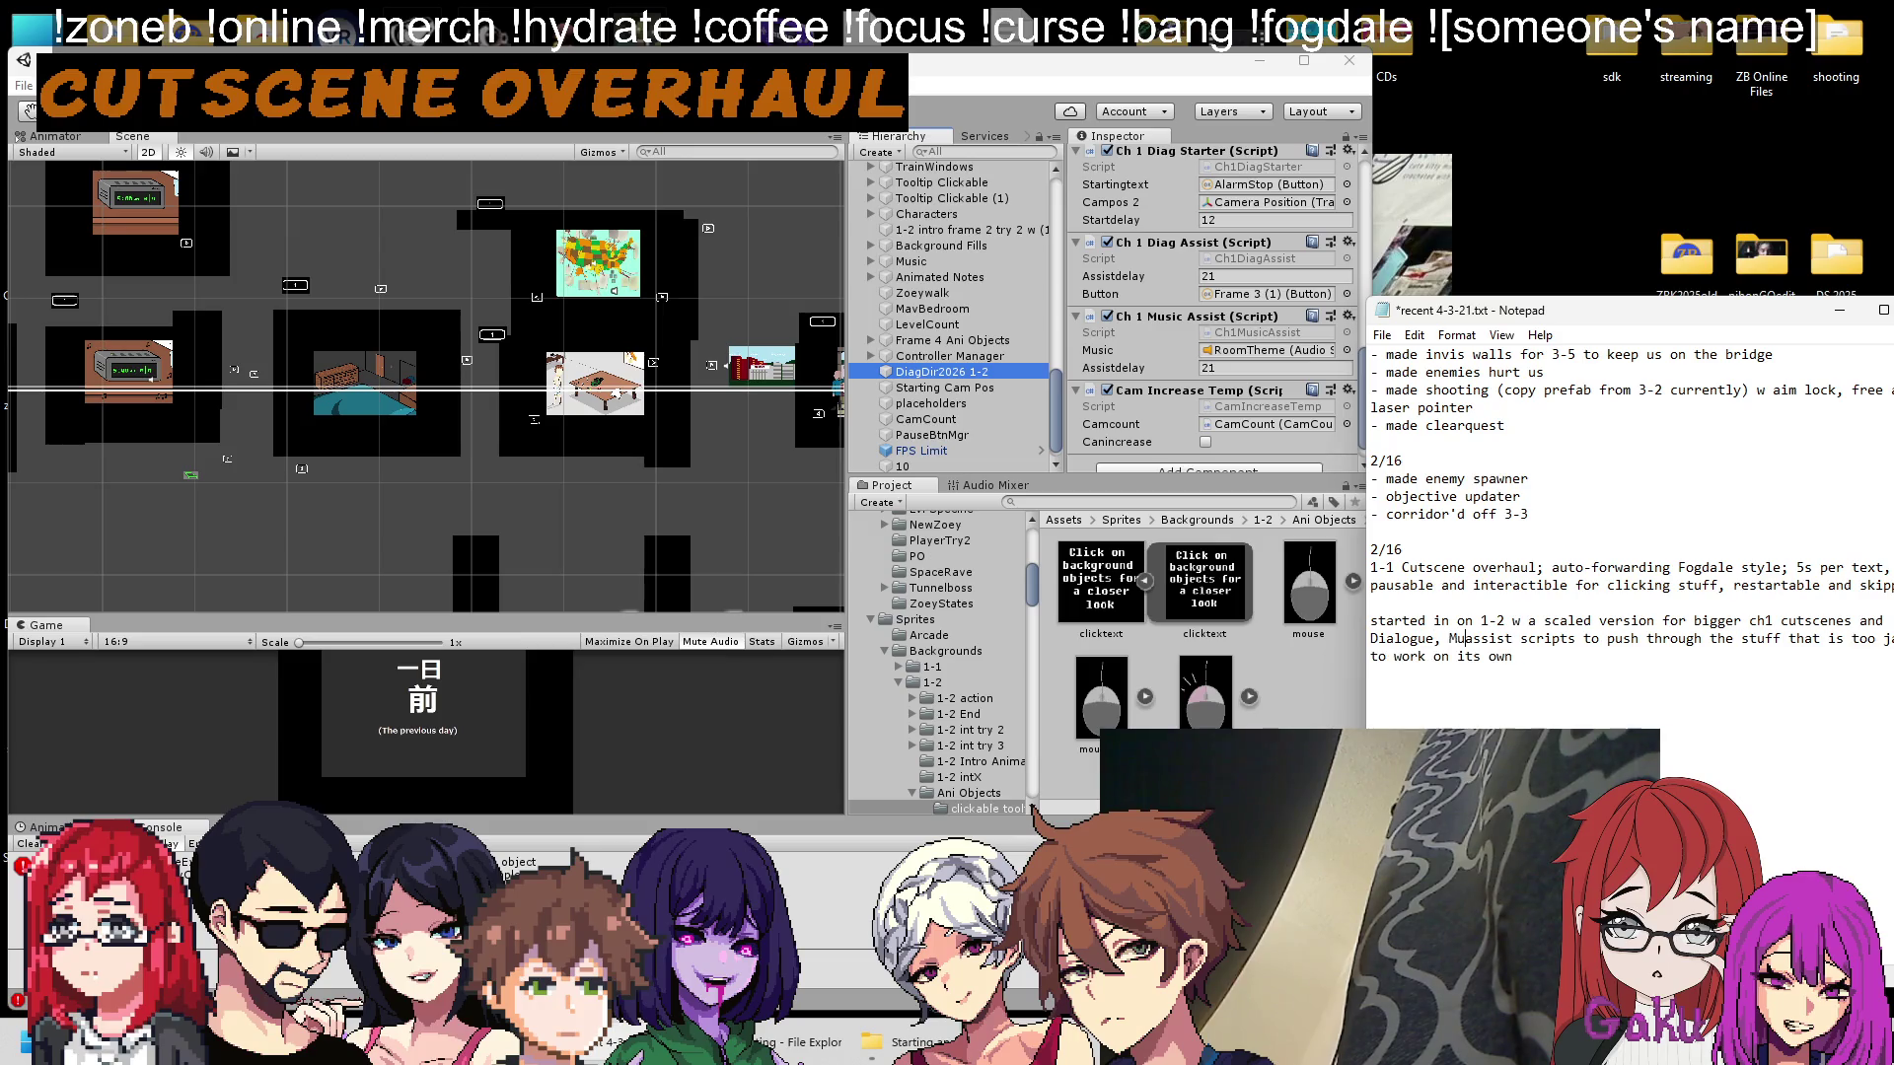
text(tton, and Music)
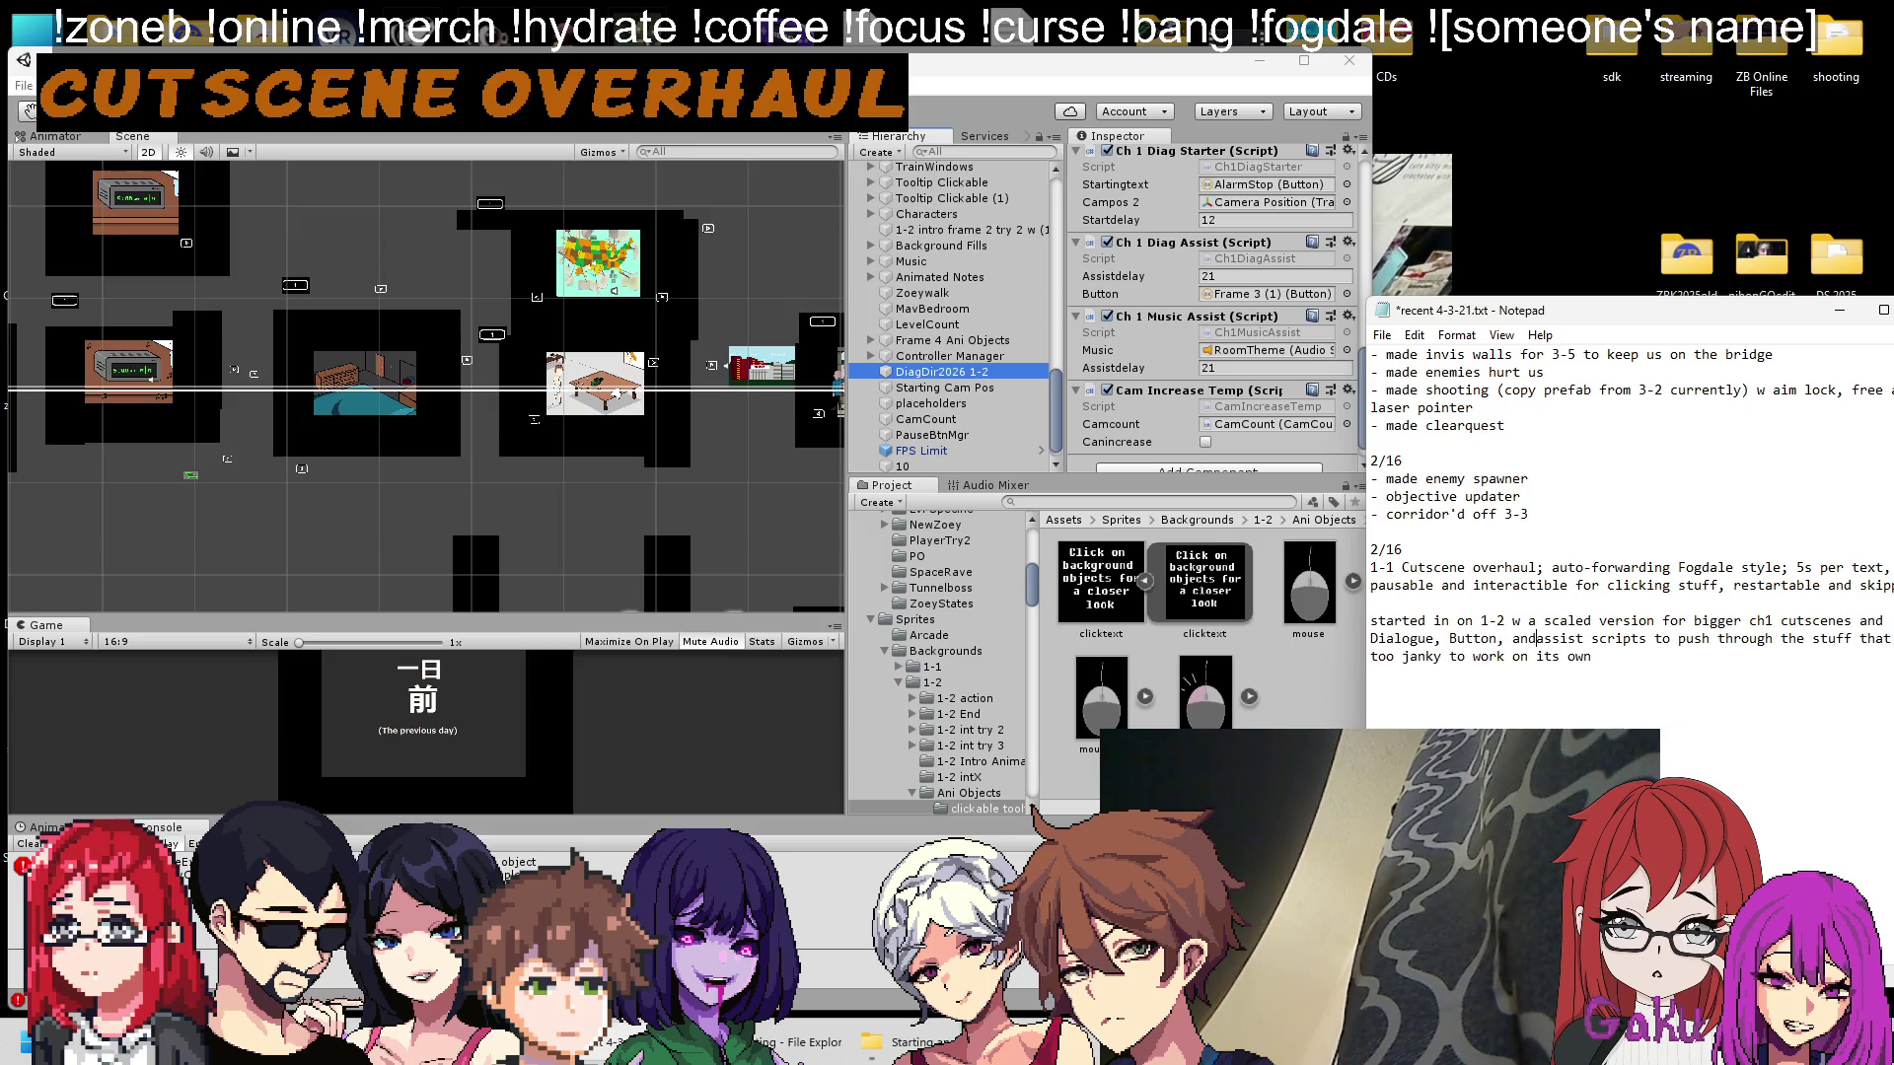
key(ctrl+s)
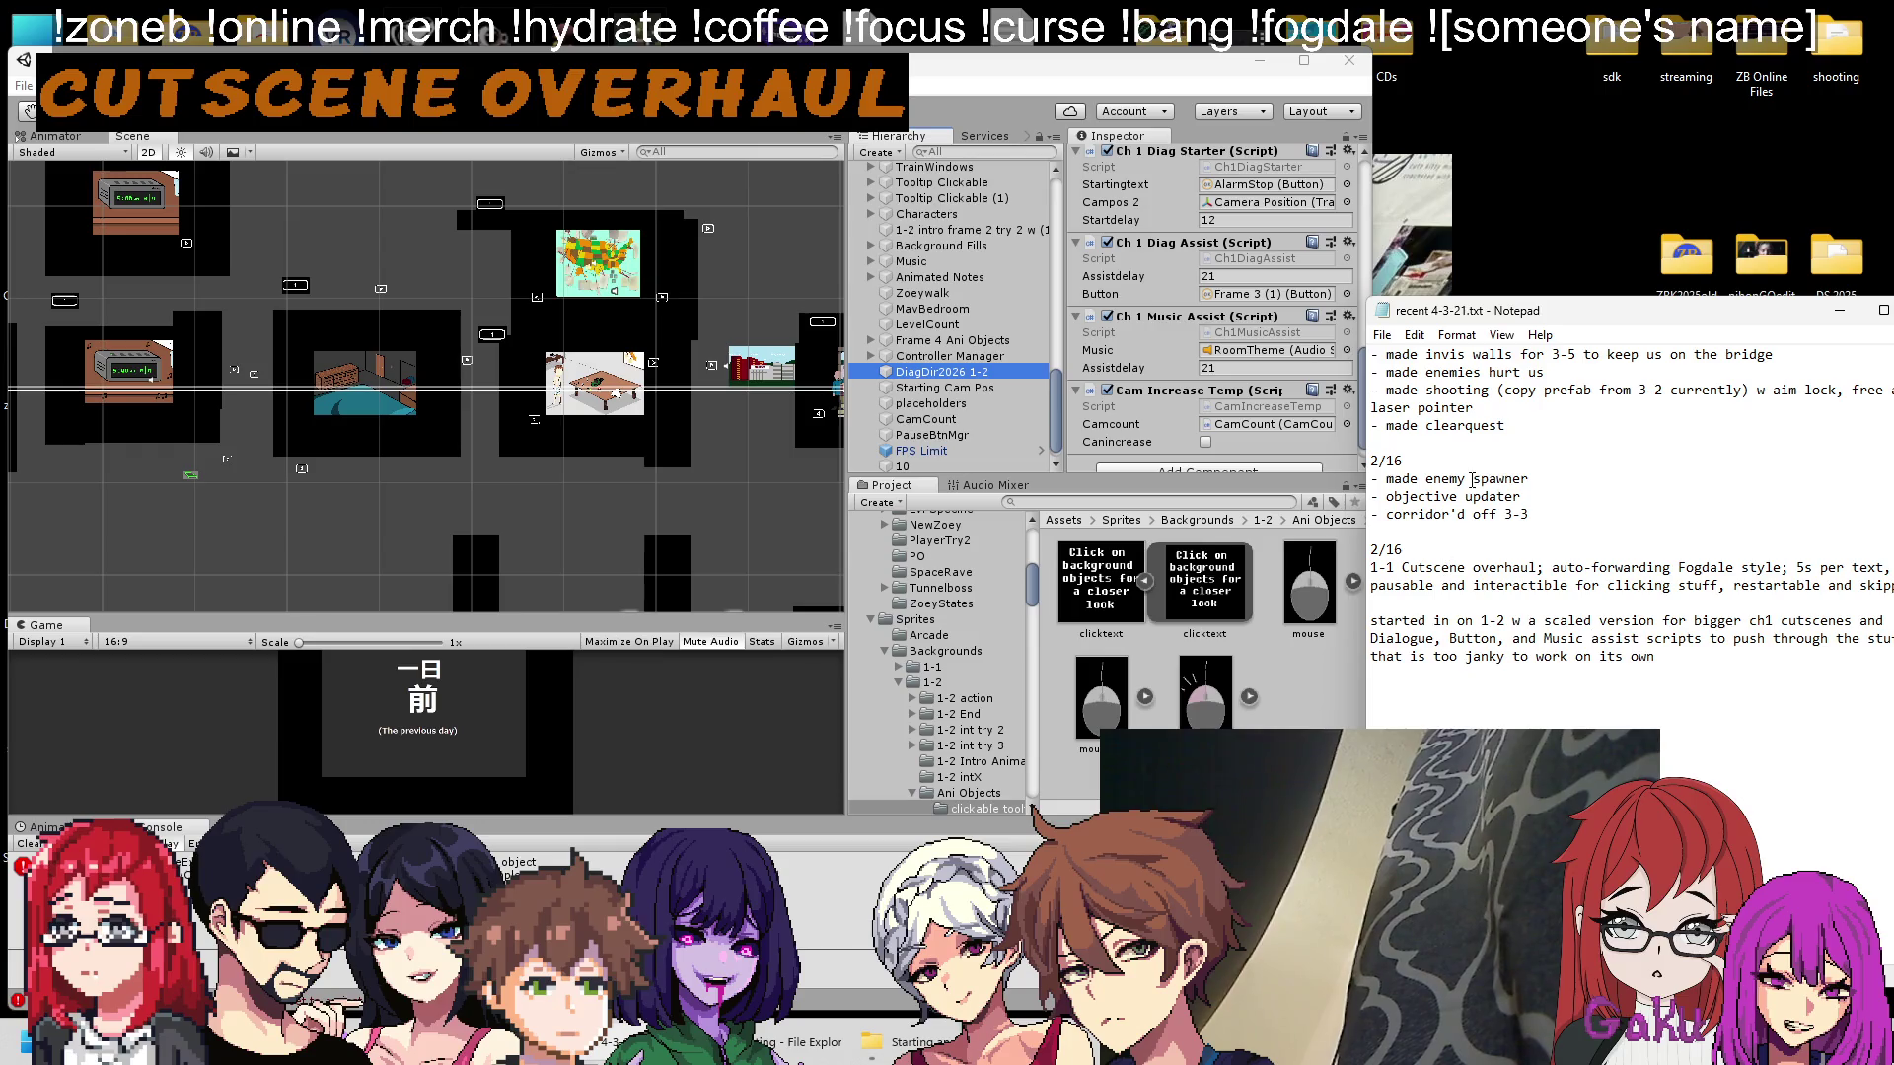
drag(1545, 311, 1300, 305)
Add and save the line '*noted the Cam Increase Temp script is only 1 use per in-scene gameobject'.
click(1410, 653)
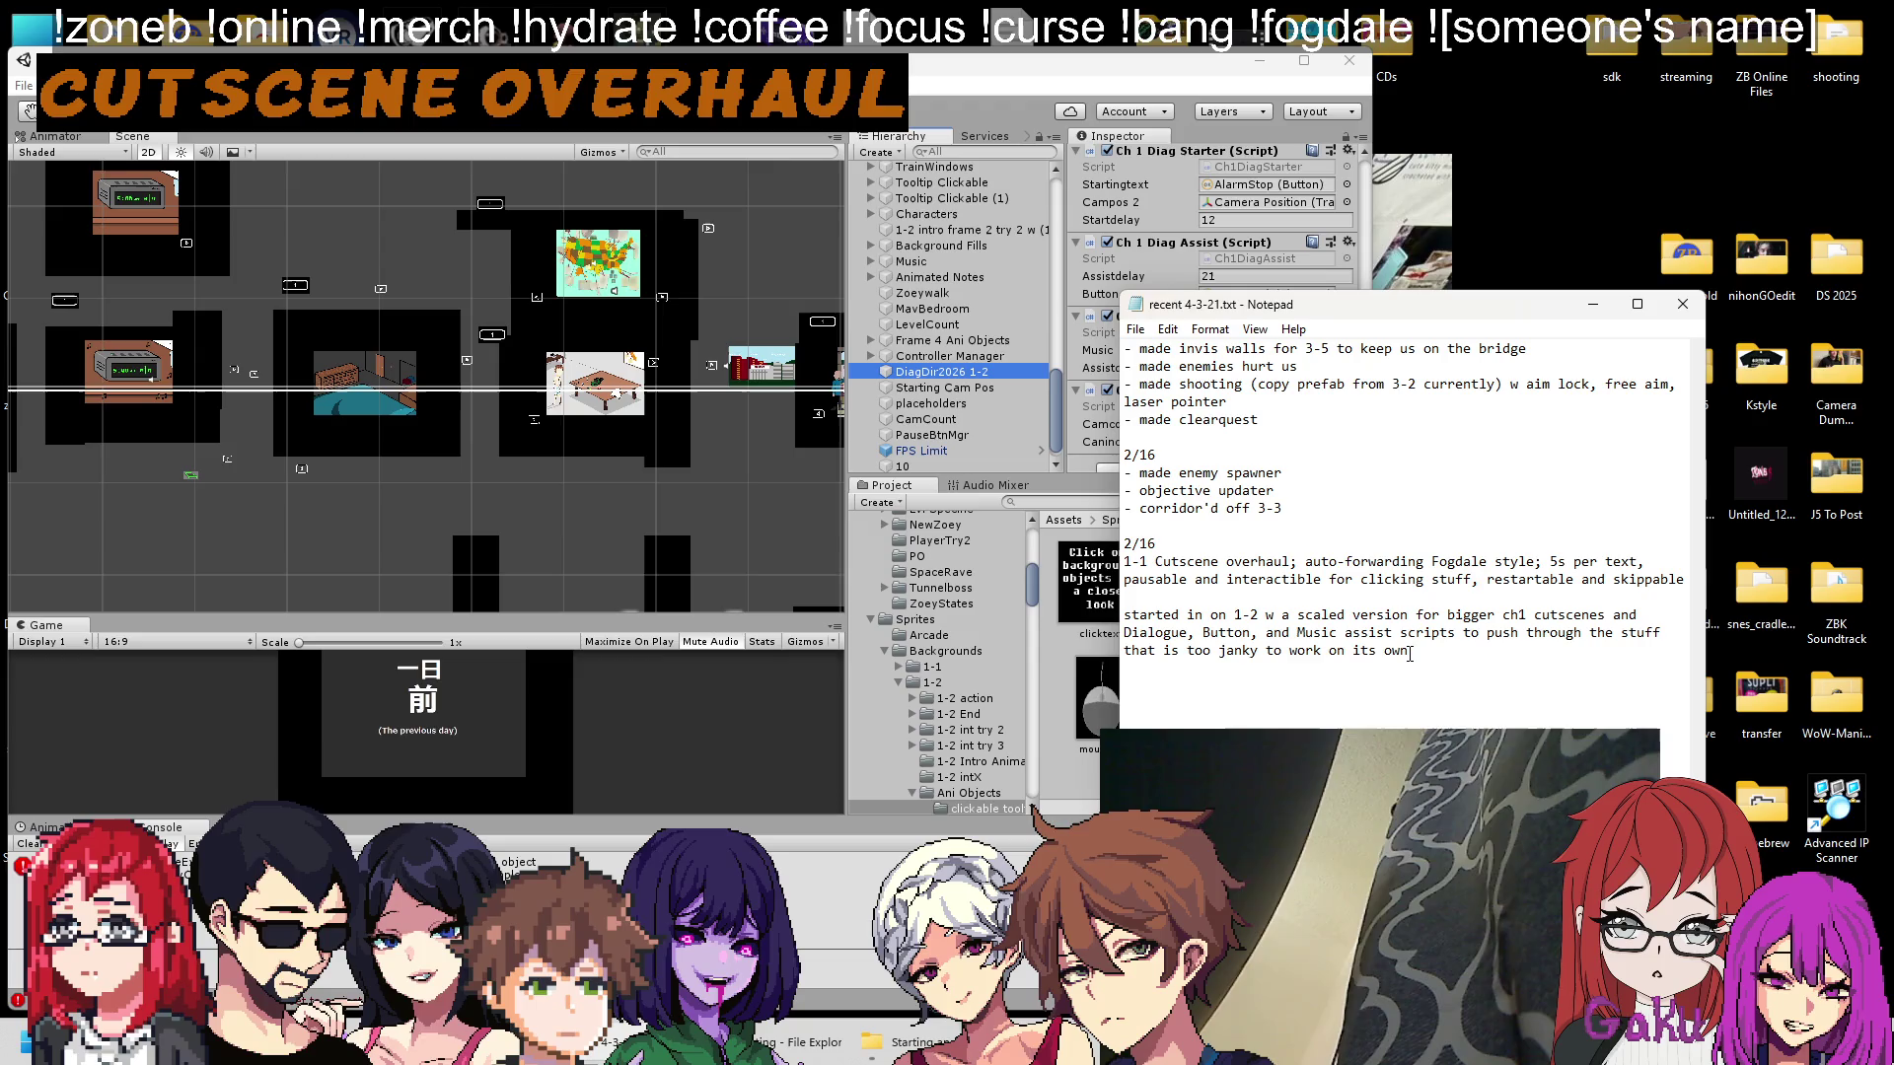
key(Return)
key(Return)
key(Return)
text(*noted the)
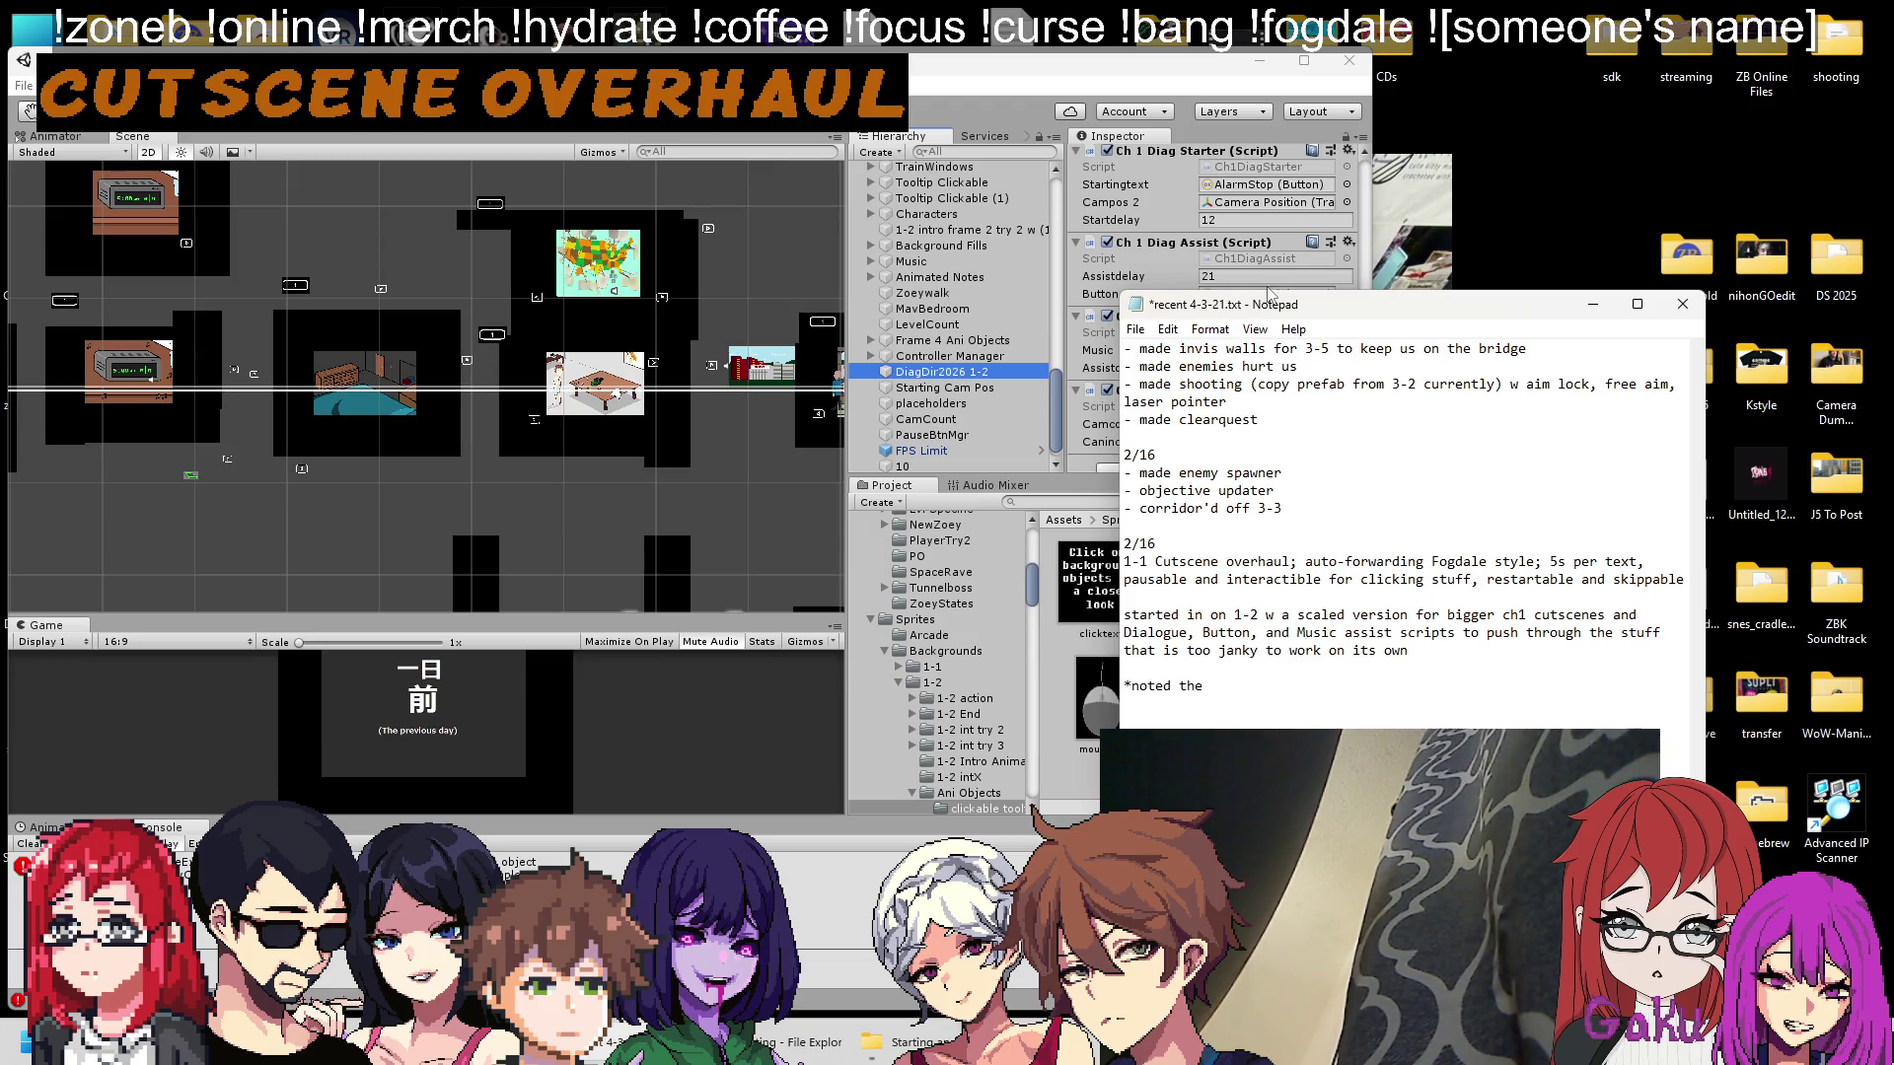
drag(1272, 301, 1273, 251)
drag(1452, 260, 1635, 236)
text(Cam Increase Temp sc)
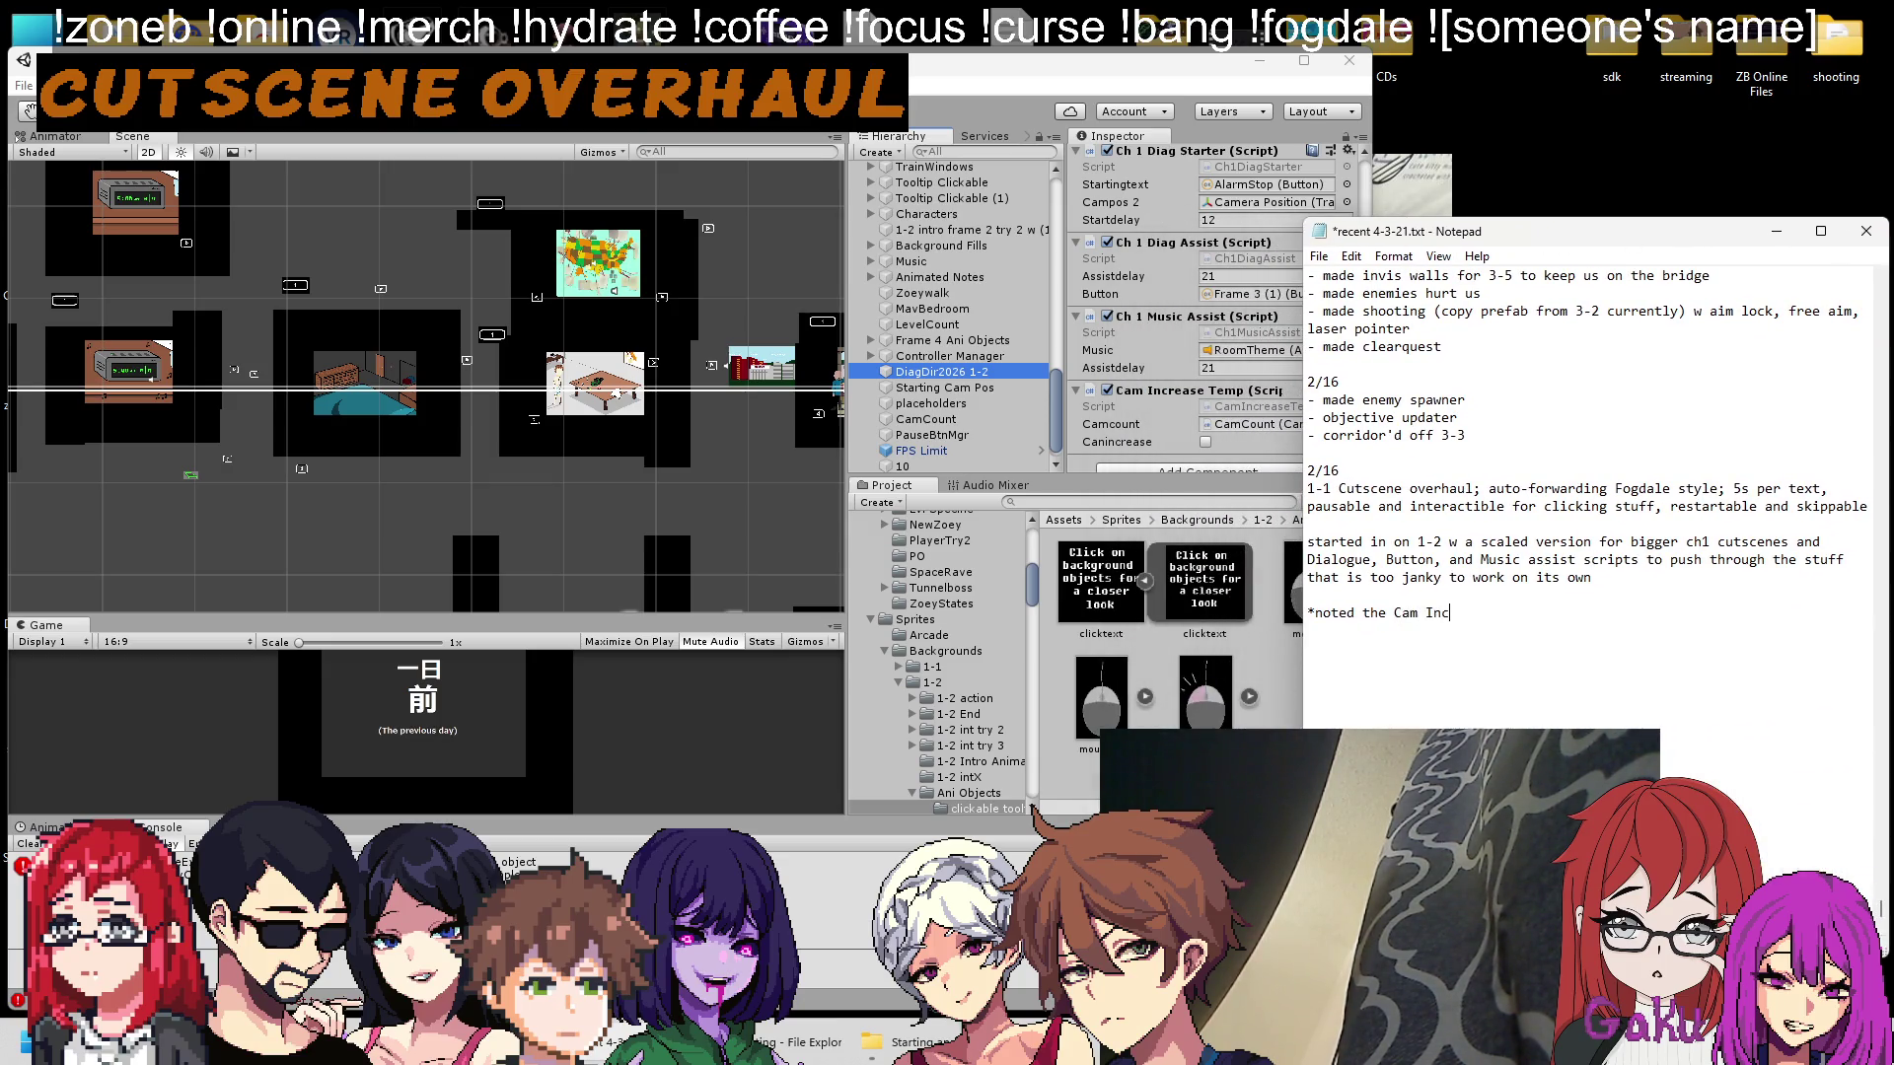
text(ript h)
key(BackSpace)
text(is only 1 use)
text( per)
text( in-scene)
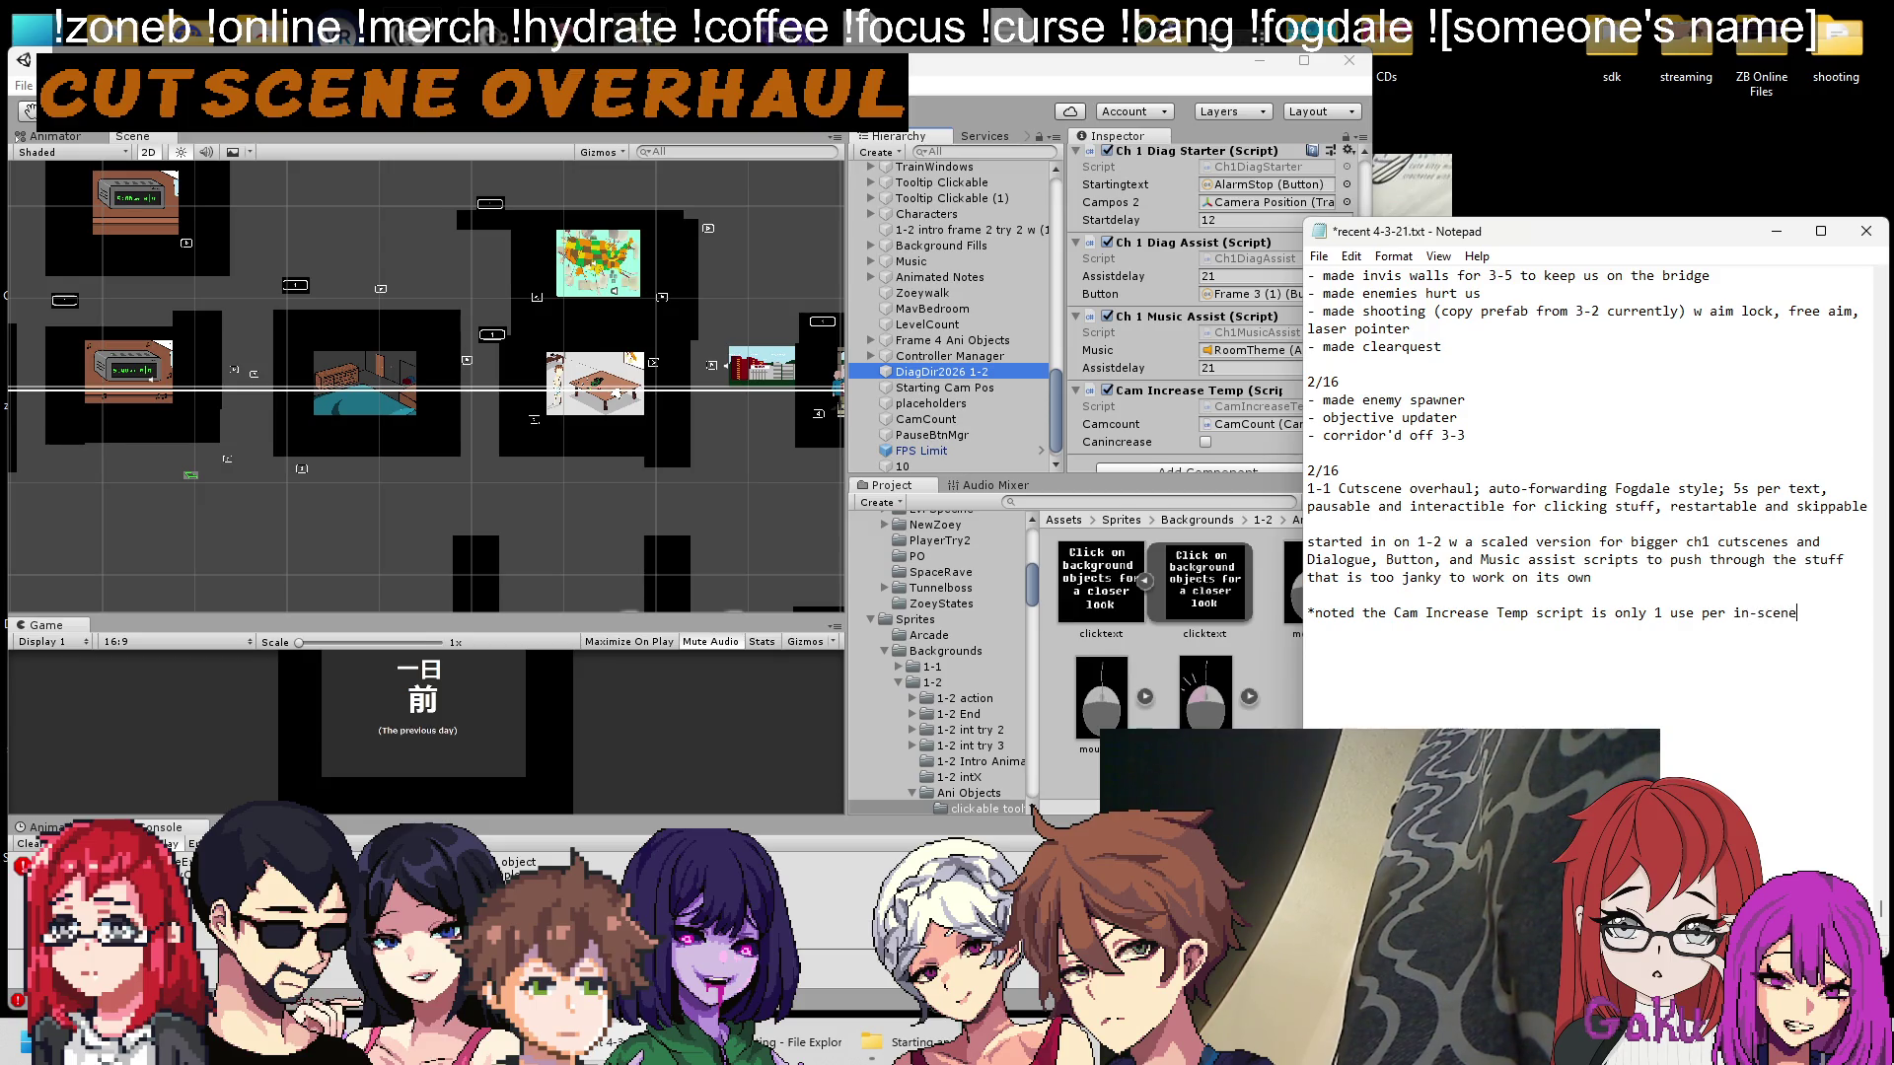
text( gameobject)
key(ctrl+s)
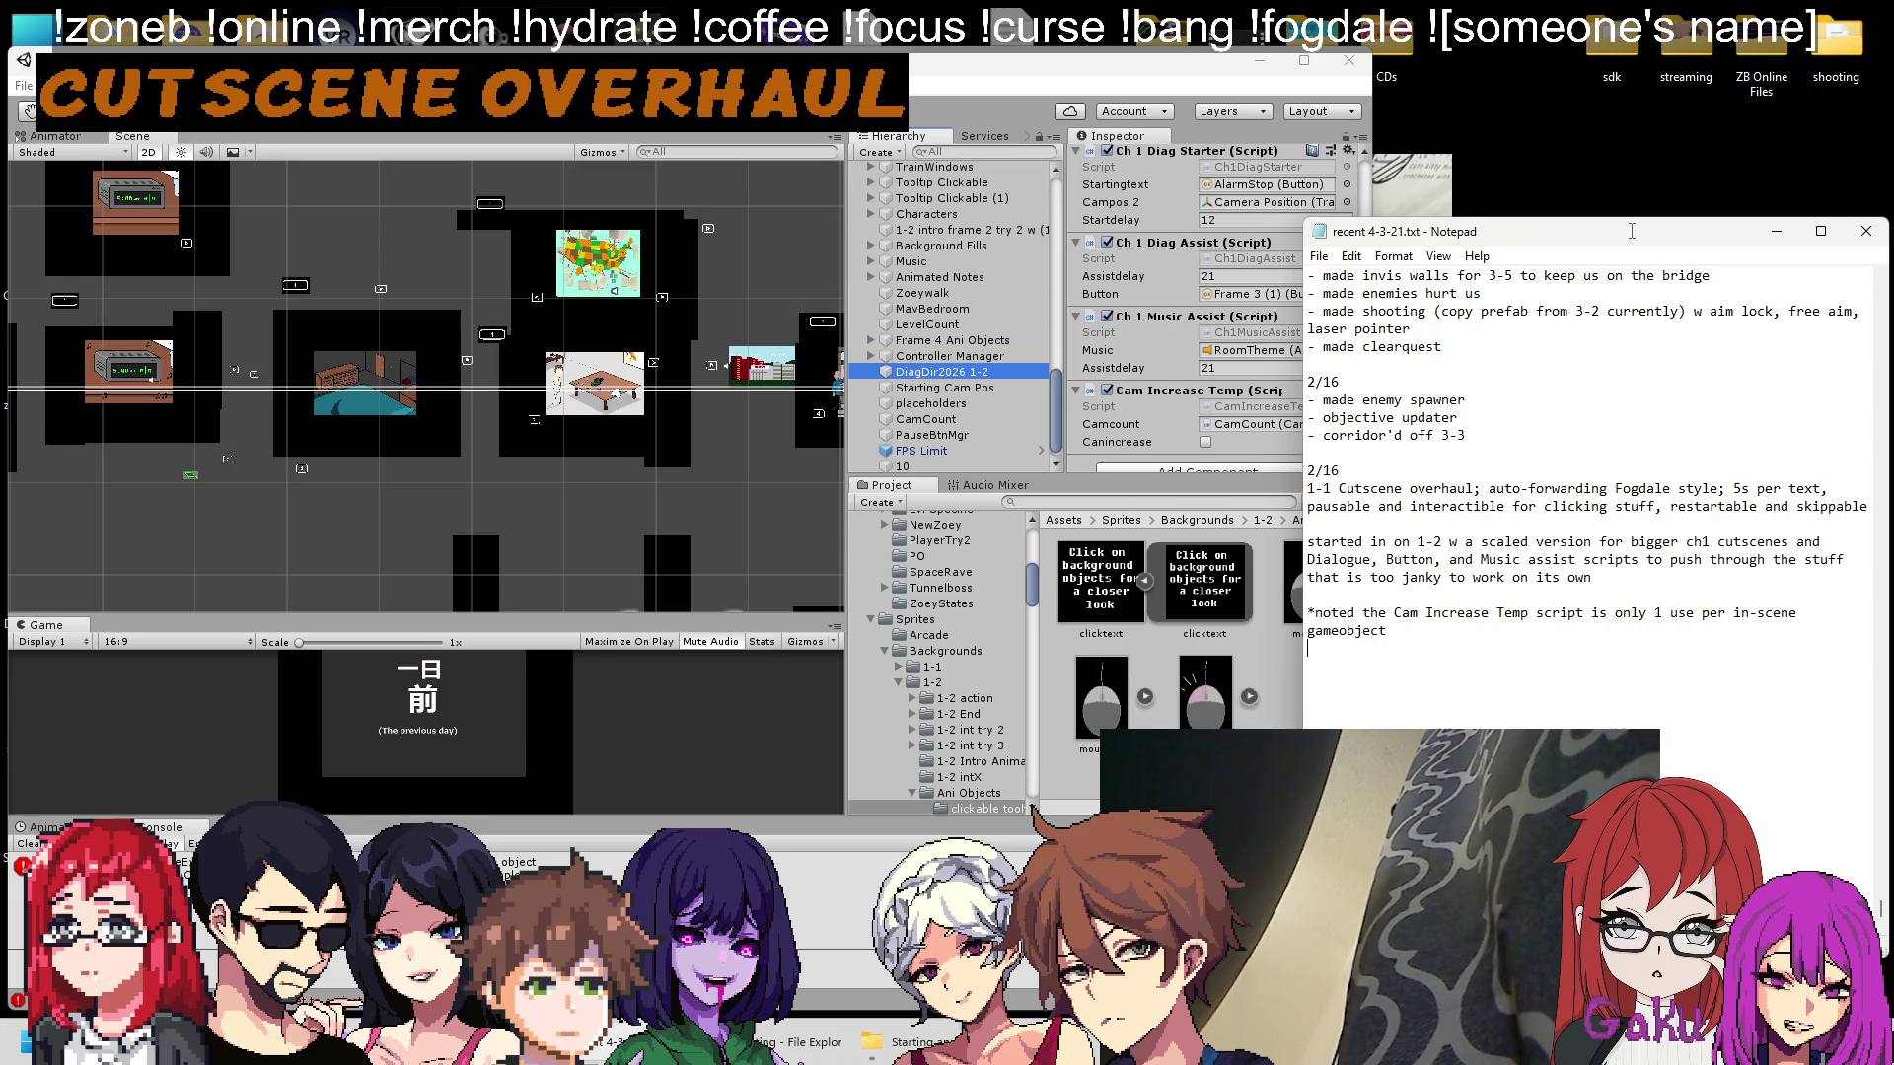